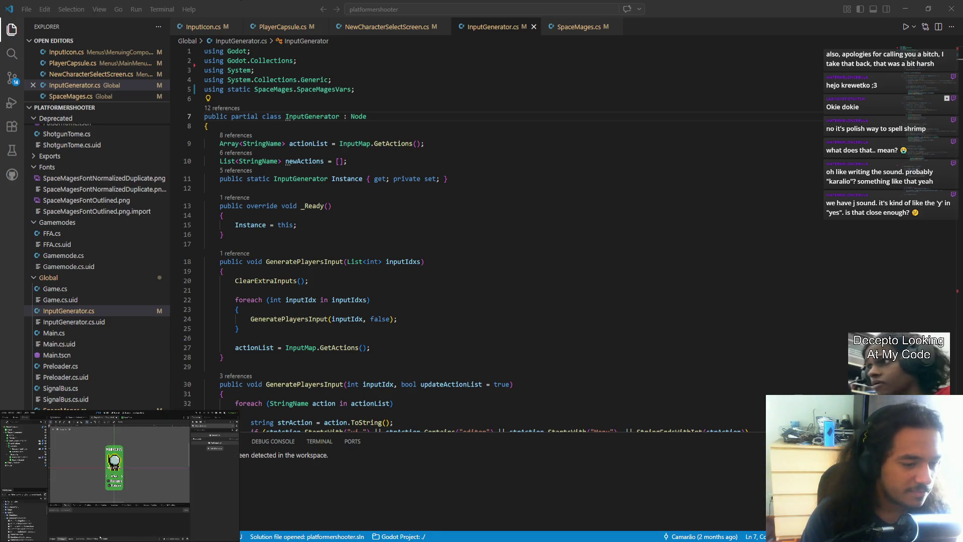
# - Scroll through InputGenerator.cs to find blank line 99 just above ClearMenuInput
pyautogui.click(365, 491)
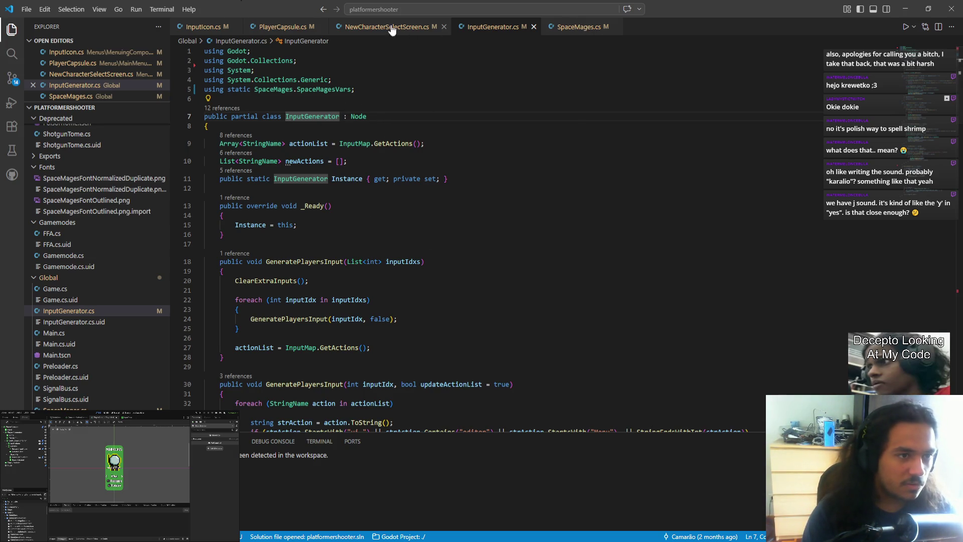
pyautogui.scroll(-6, 357, 259)
pyautogui.scroll(-4, 357, 260)
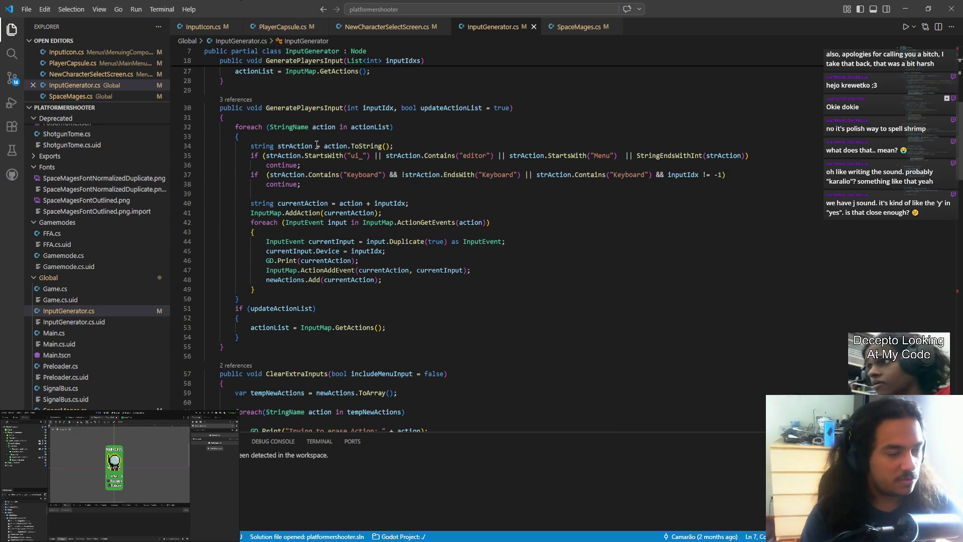
pyautogui.scroll(12, 360, 232)
pyautogui.scroll(-10, 368, 277)
pyautogui.scroll(-5, 368, 277)
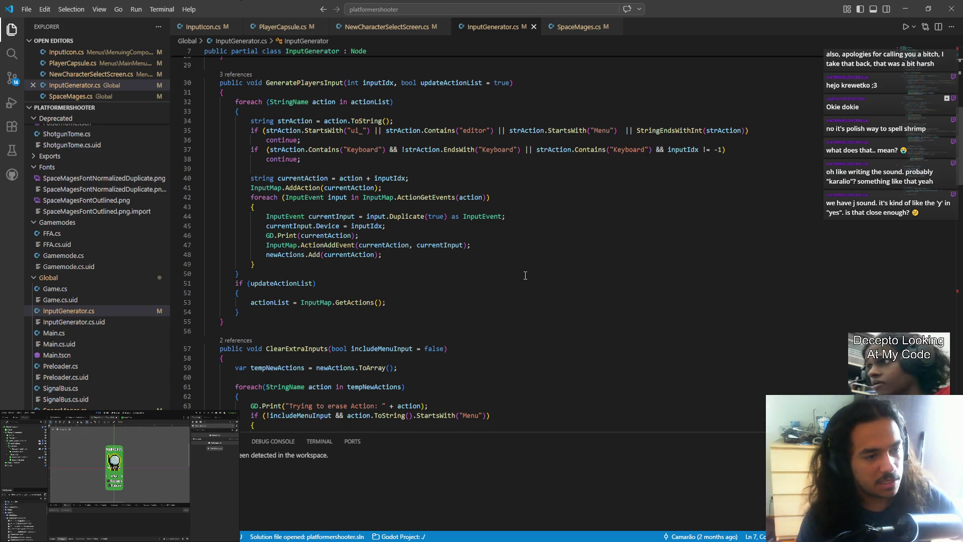
pyautogui.scroll(-3, 525, 276)
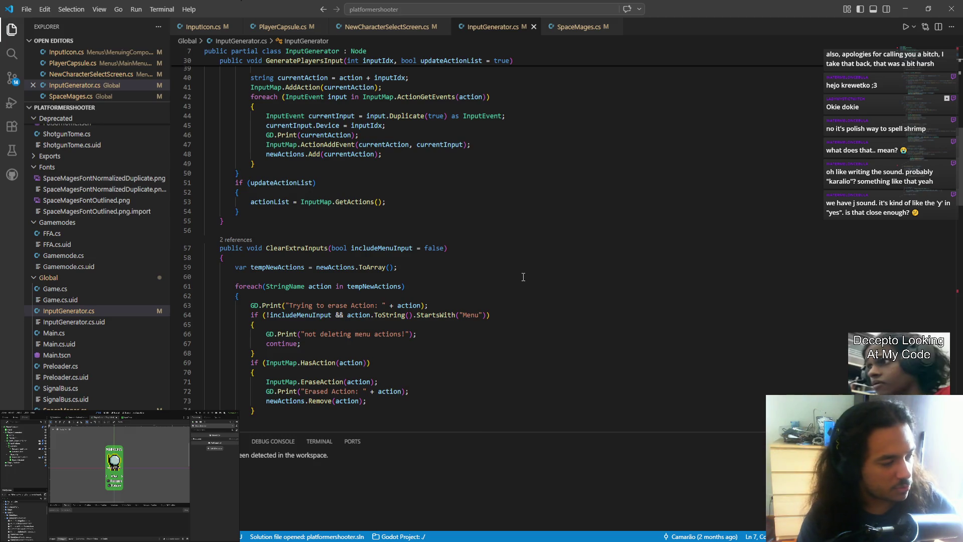
pyautogui.scroll(-10, 523, 276)
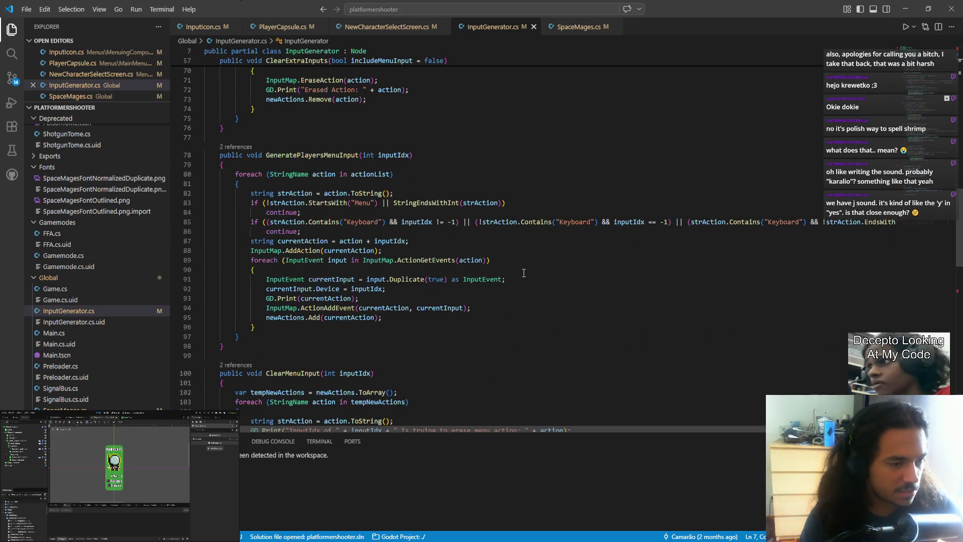
pyautogui.scroll(-6, 523, 273)
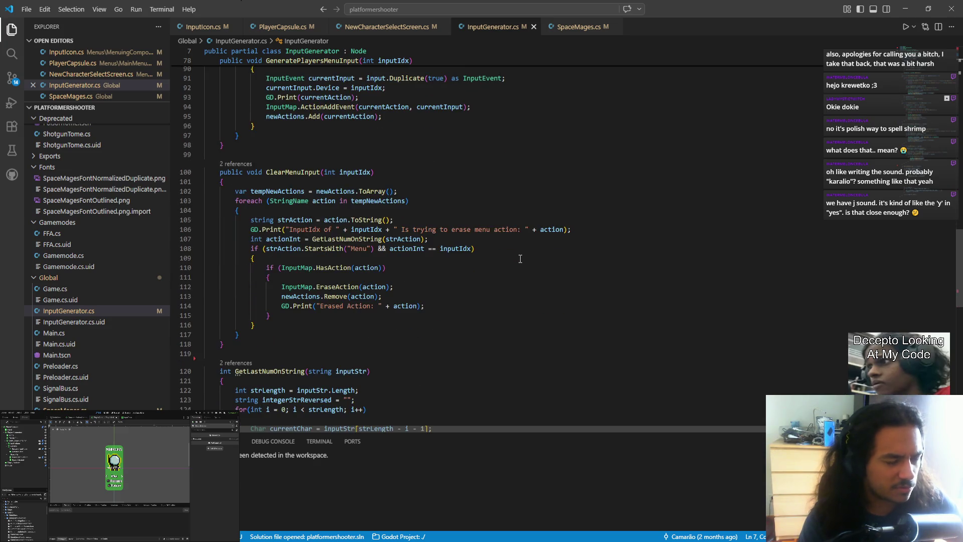
pyautogui.scroll(-8, 520, 259)
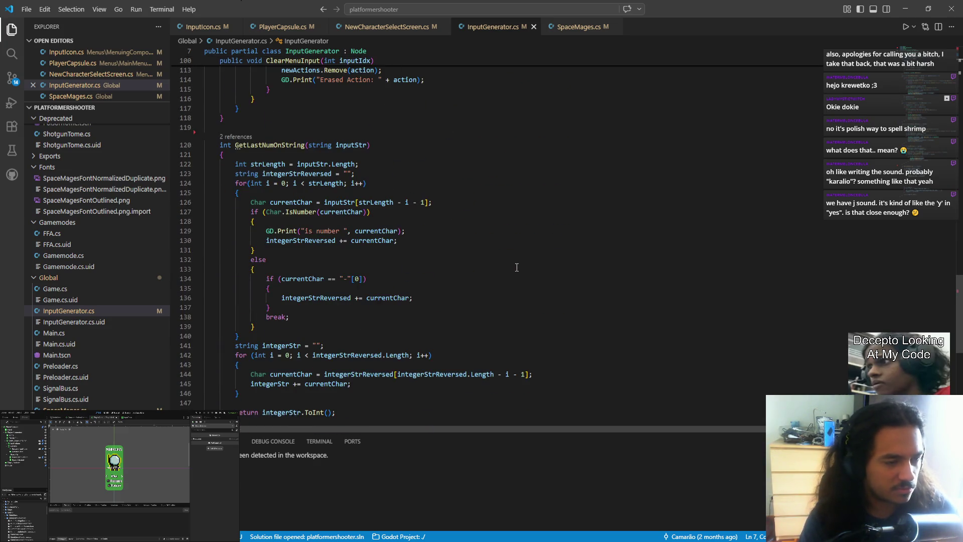
pyautogui.scroll(-1, 512, 283)
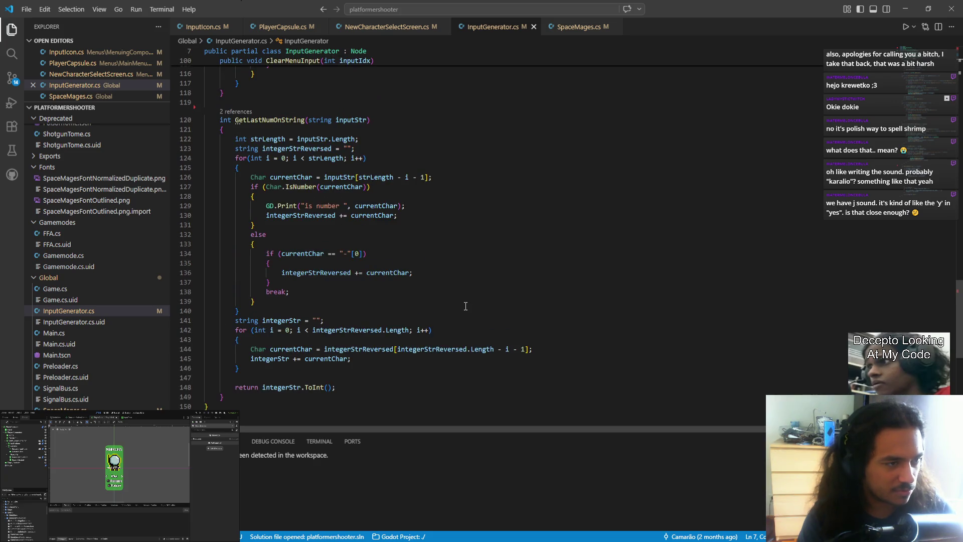
pyautogui.scroll(5, 465, 304)
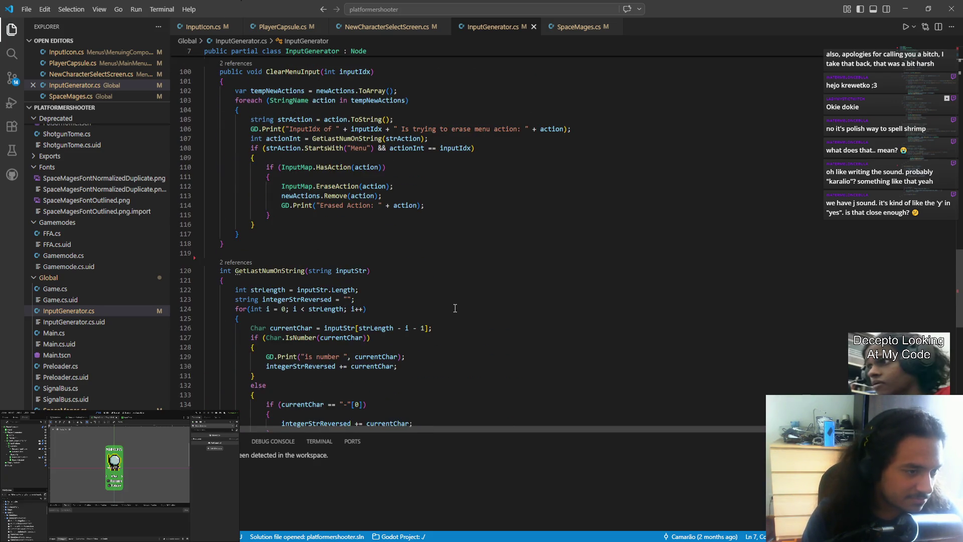
pyautogui.scroll(1, 455, 308)
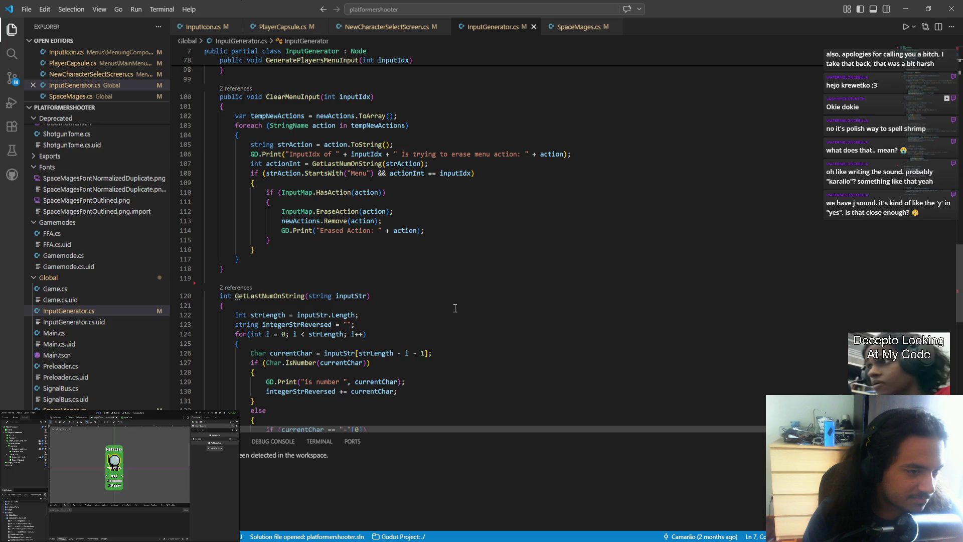
pyautogui.scroll(3, 454, 308)
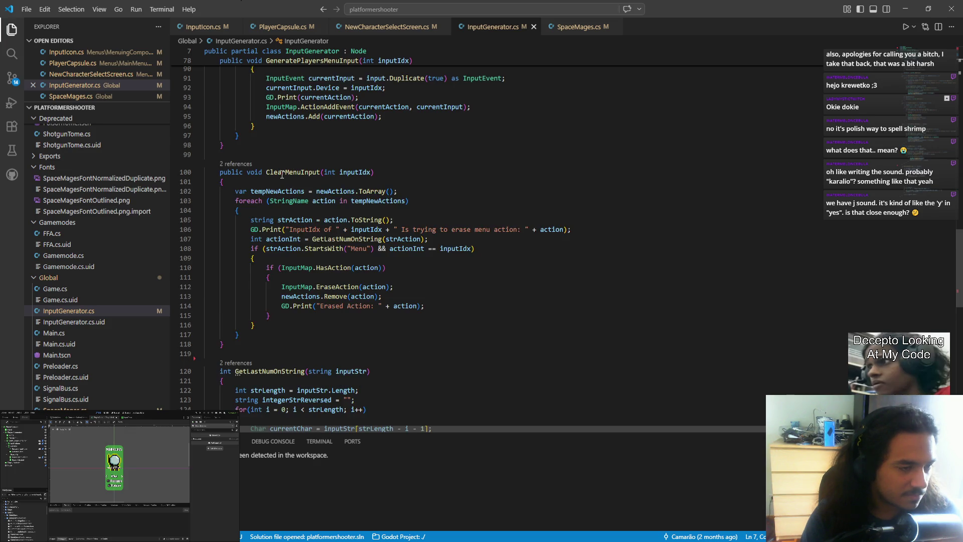
pyautogui.scroll(4, 281, 172)
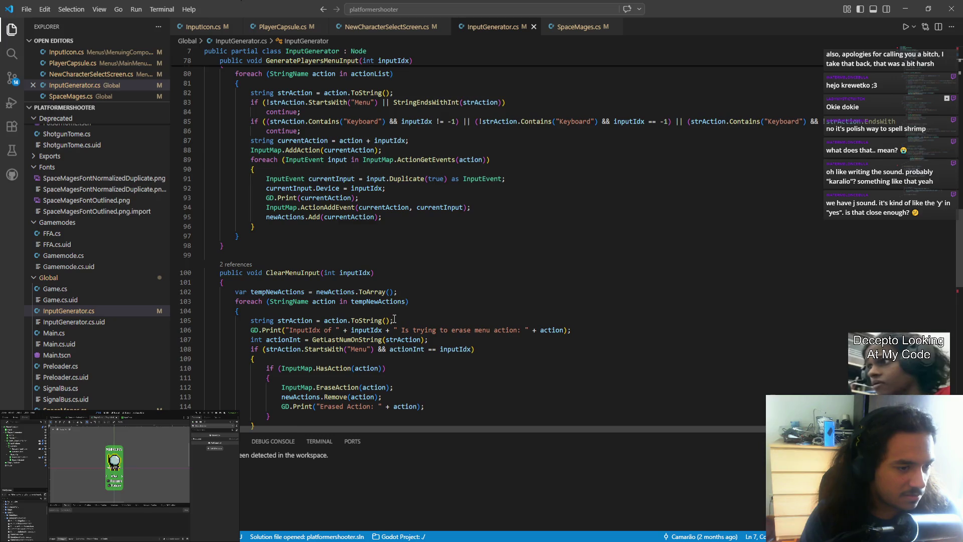
pyautogui.scroll(7, 394, 319)
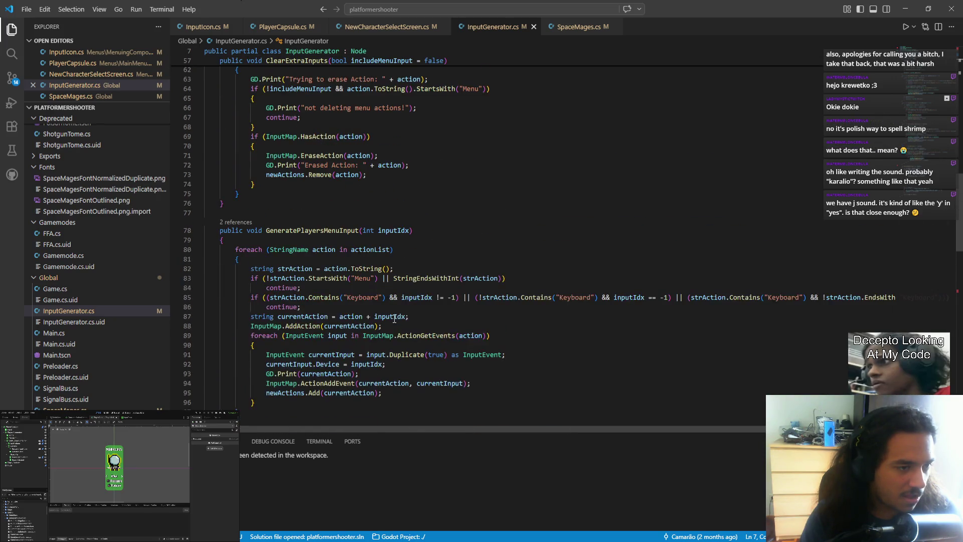
pyautogui.scroll(2, 394, 319)
pyautogui.scroll(-5, 341, 318)
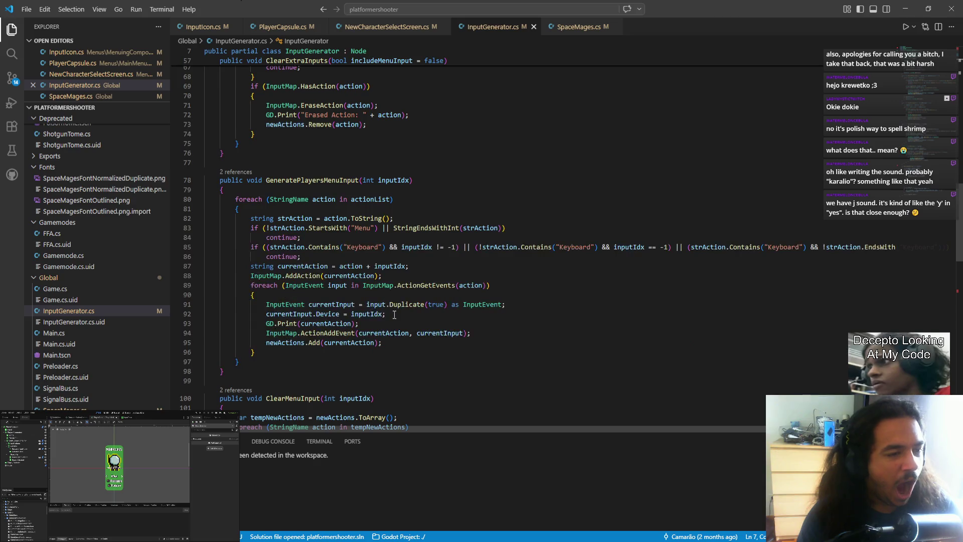
pyautogui.scroll(-3, 339, 316)
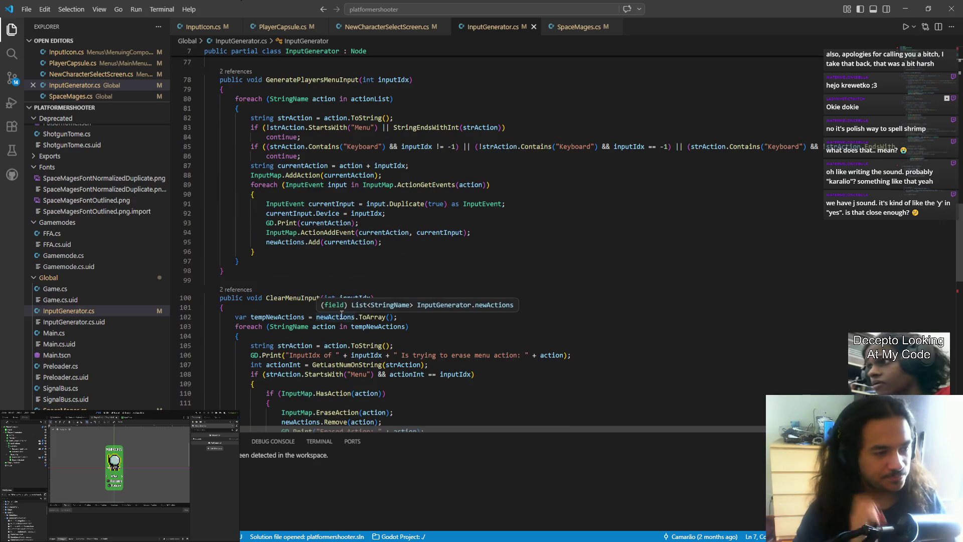
# - Write an empty public void removeMenuInput(int inputIdx) method on line 99 and save
pyautogui.click(250, 281)
pyautogui.press('BackSpace')
pyautogui.press('BackSpace')
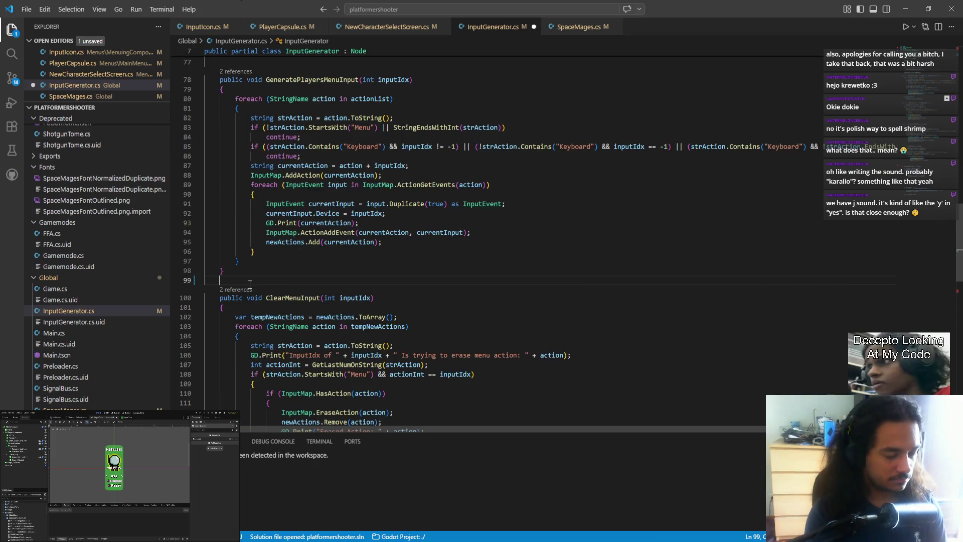
pyautogui.write('publi')
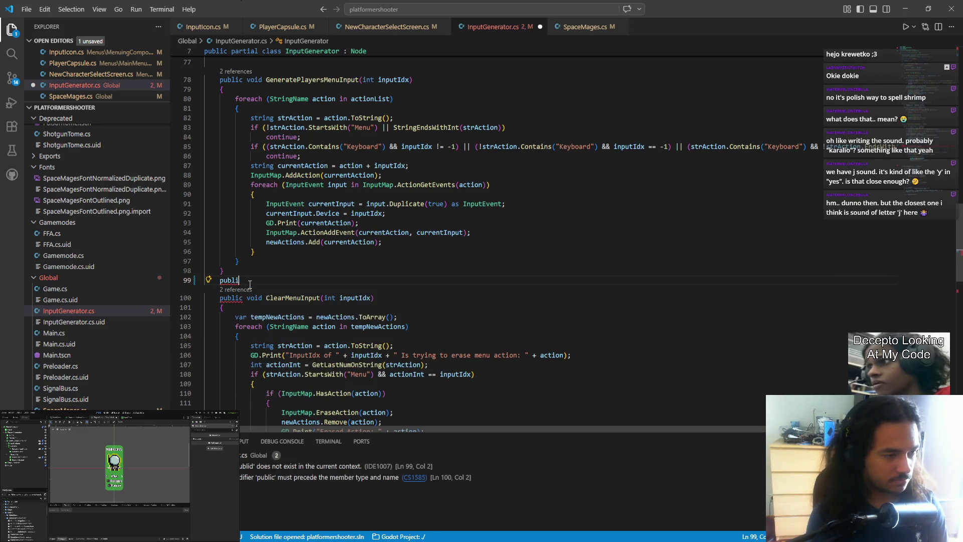
pyautogui.write('c void remove')
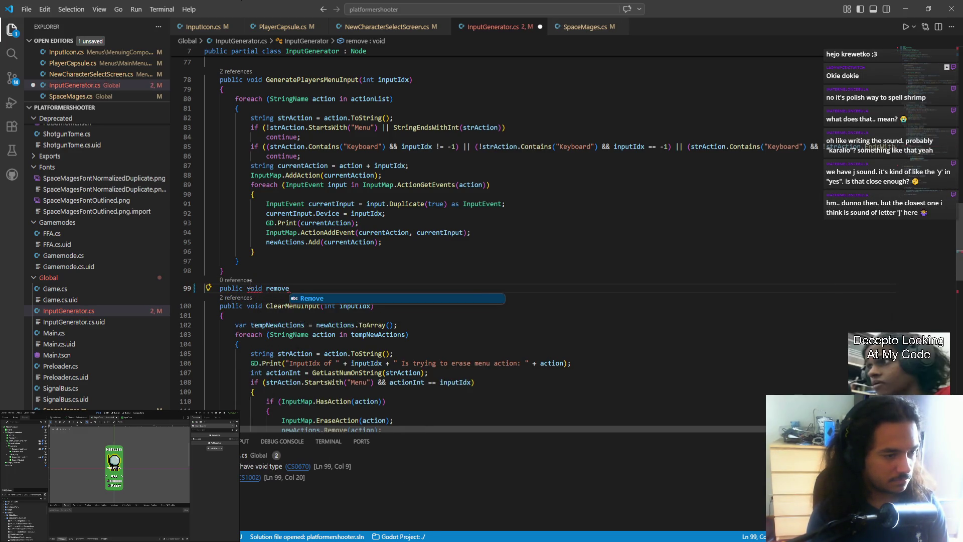
pyautogui.write('MenuIn')
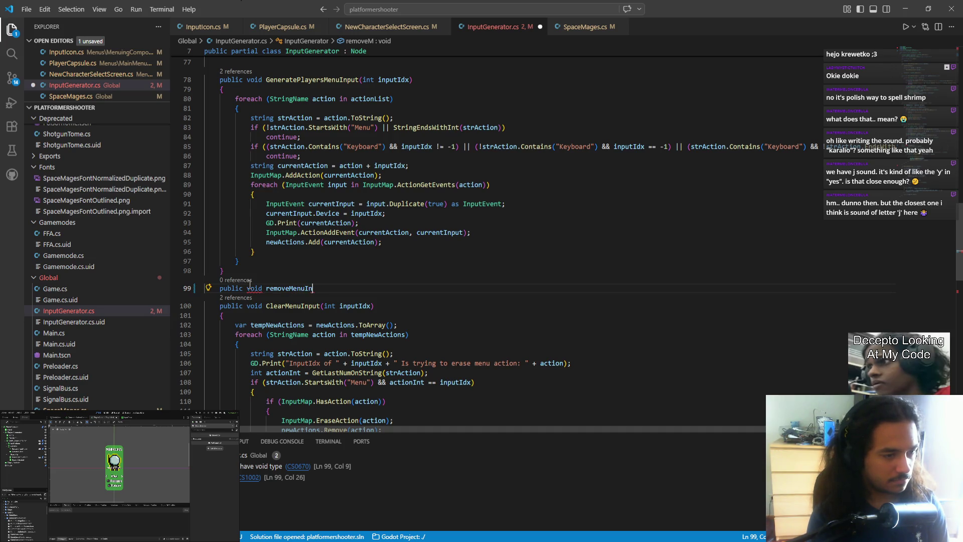
pyautogui.write('put(int inp')
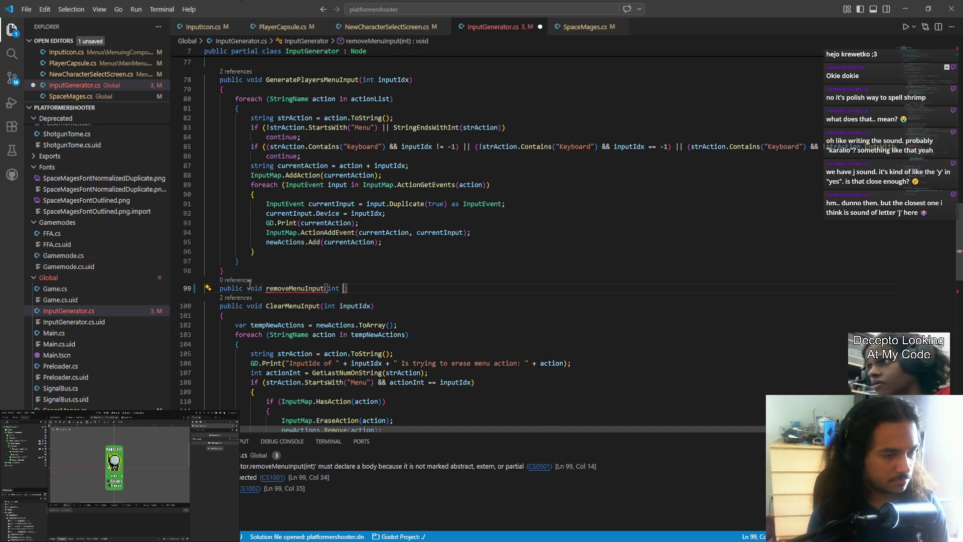
pyautogui.write('utIdx){')
pyautogui.press('Return')
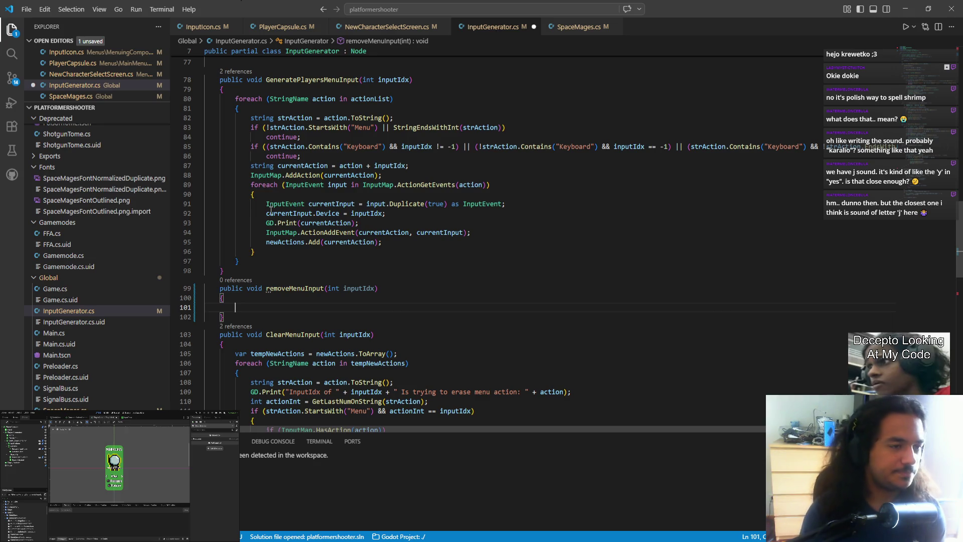
pyautogui.hotkey('ctrl', 's')
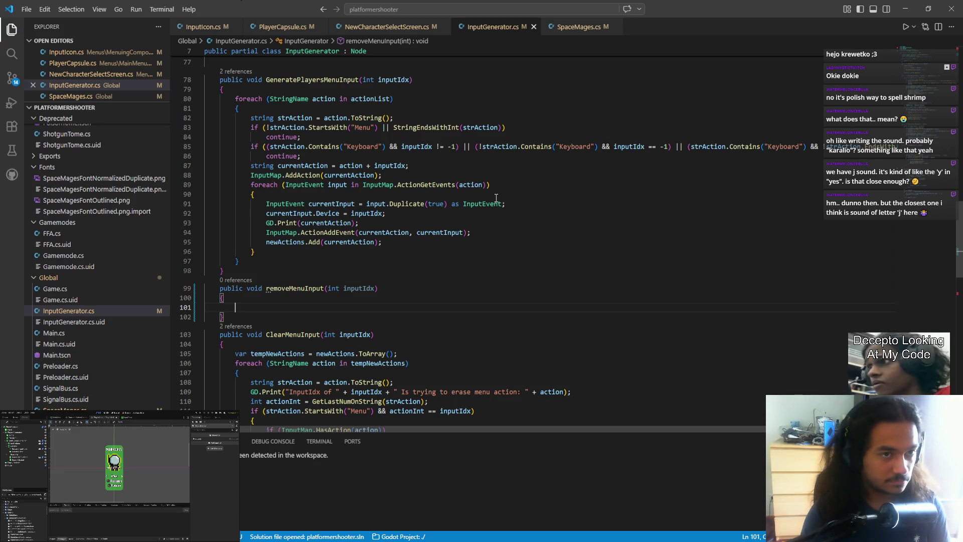
pyautogui.scroll(2, 464, 229)
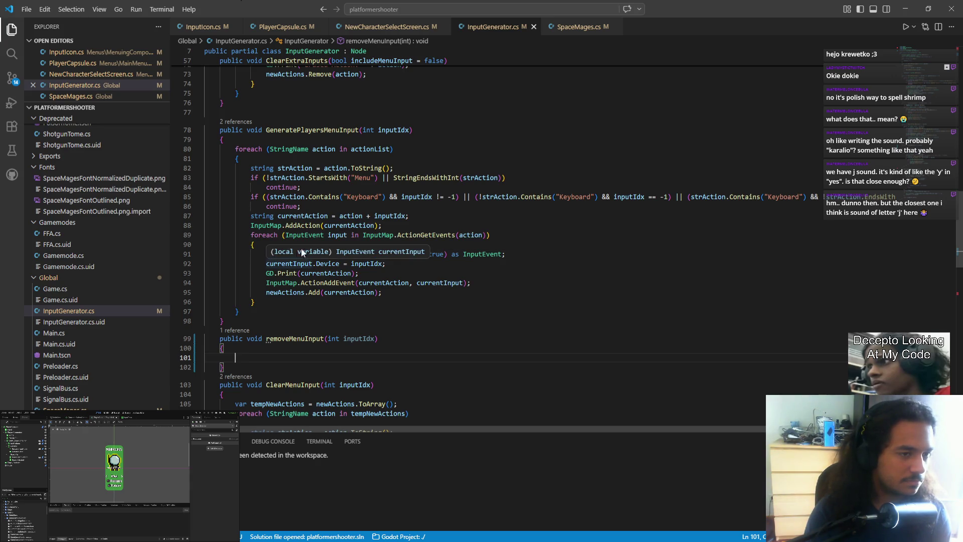
pyautogui.press('Up')
pyautogui.press('Up')
pyautogui.press('Up')
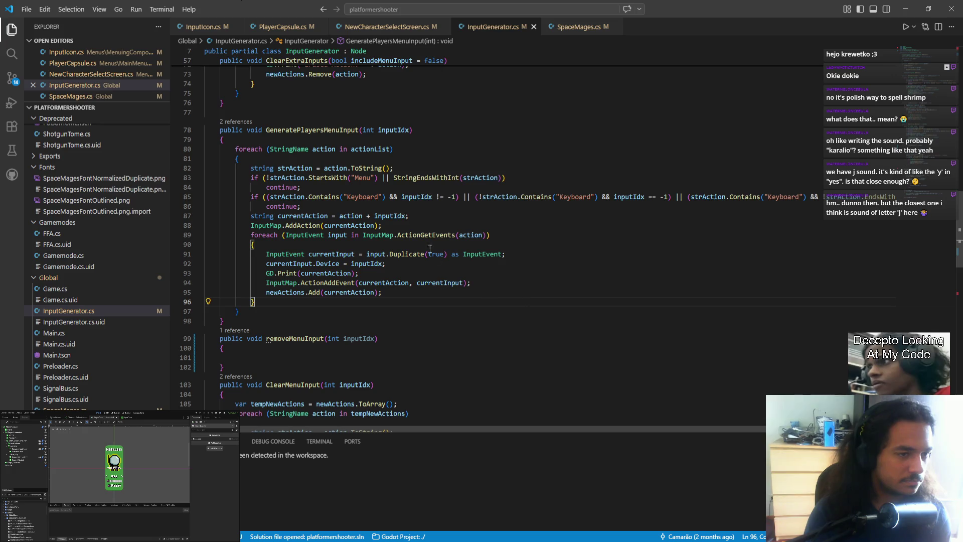
pyautogui.moveTo(325, 168); pyautogui.dragTo(394, 168)
pyautogui.click(394, 168)
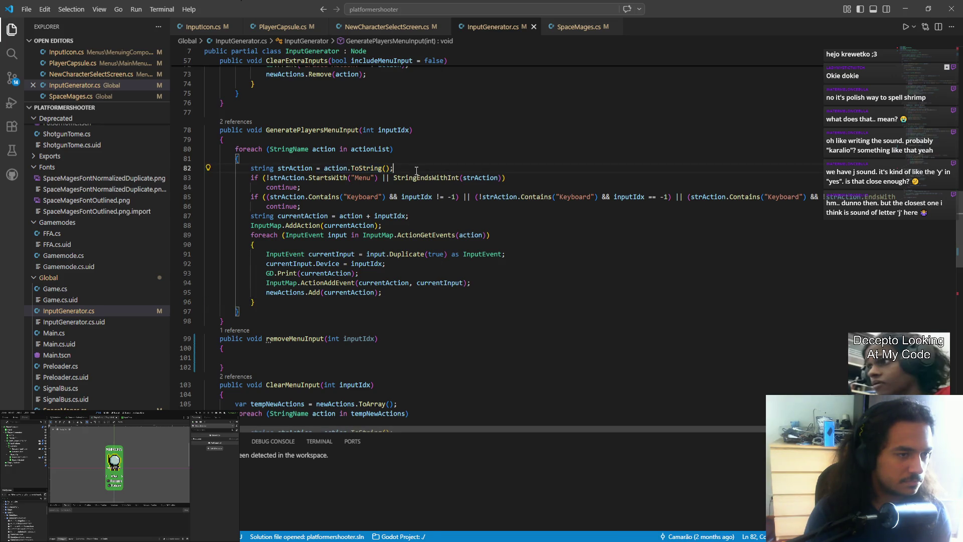
pyautogui.scroll(-4, 338, 311)
pyautogui.scroll(-3, 338, 310)
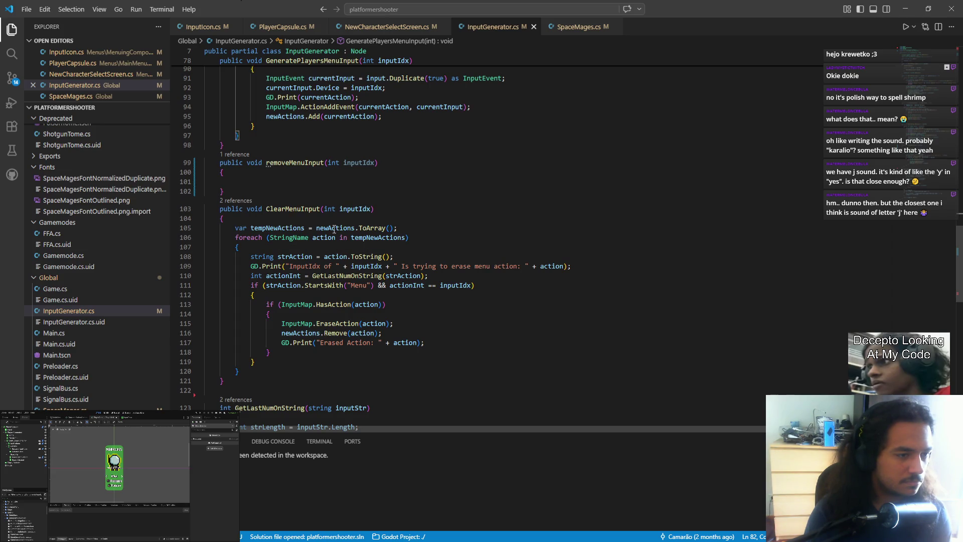
pyautogui.moveTo(266, 208); pyautogui.dragTo(393, 204)
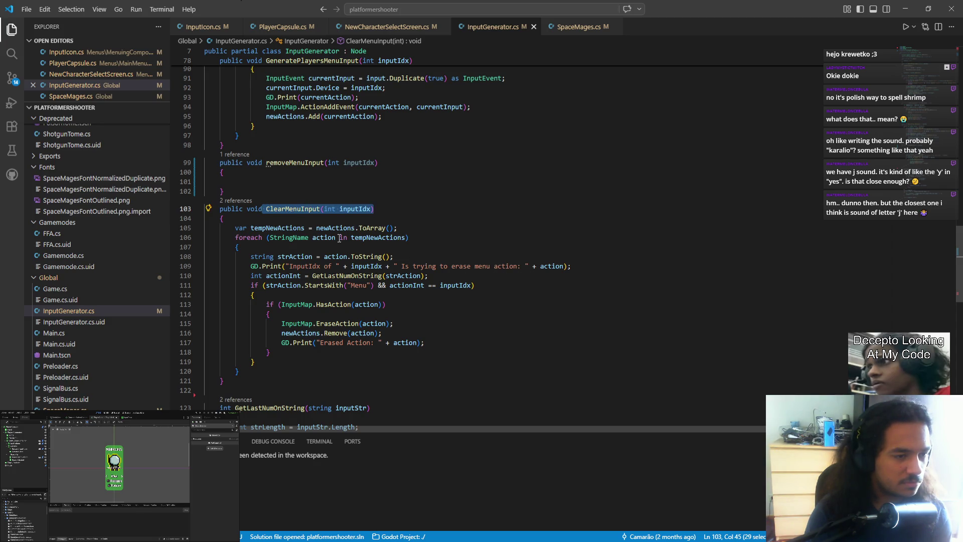
pyautogui.scroll(-4, 288, 329)
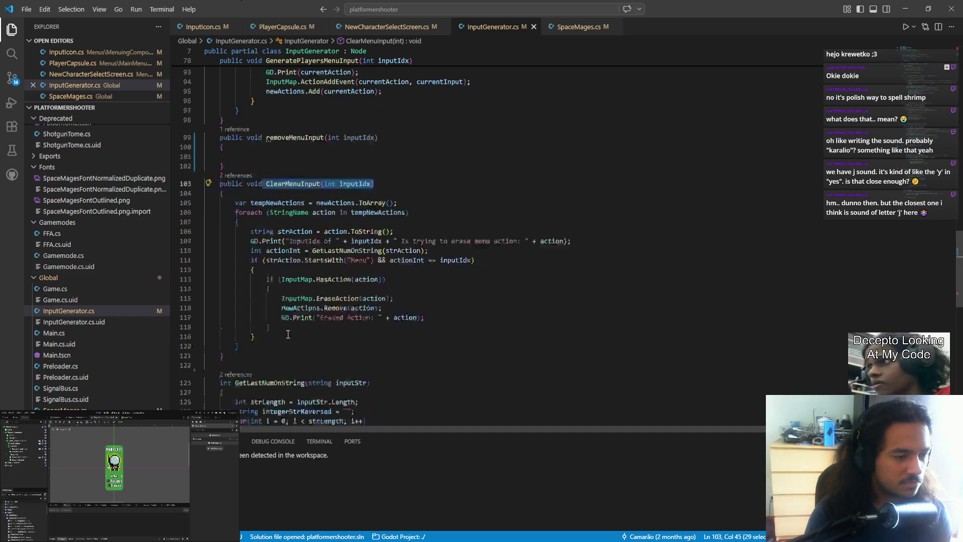
pyautogui.scroll(4, 321, 223)
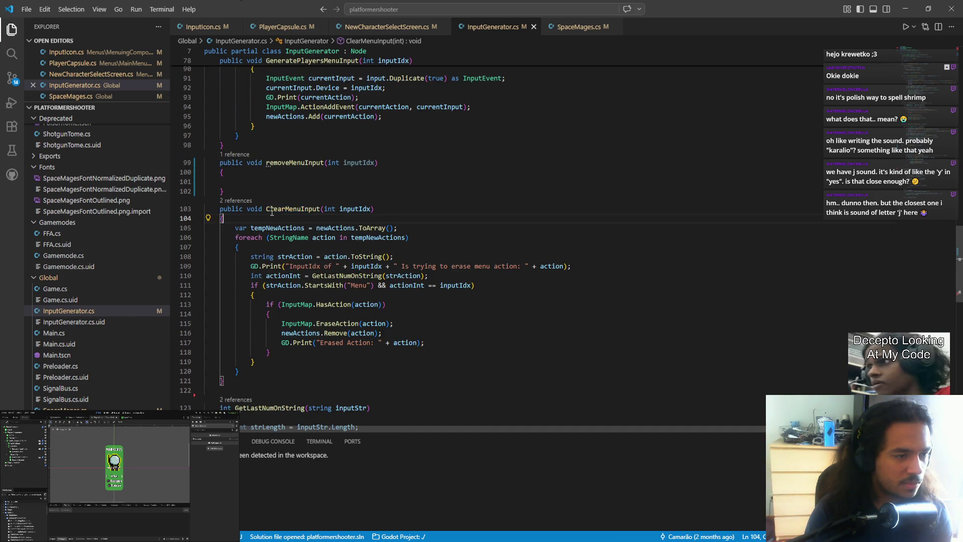
pyautogui.moveTo(266, 209); pyautogui.dragTo(285, 211)
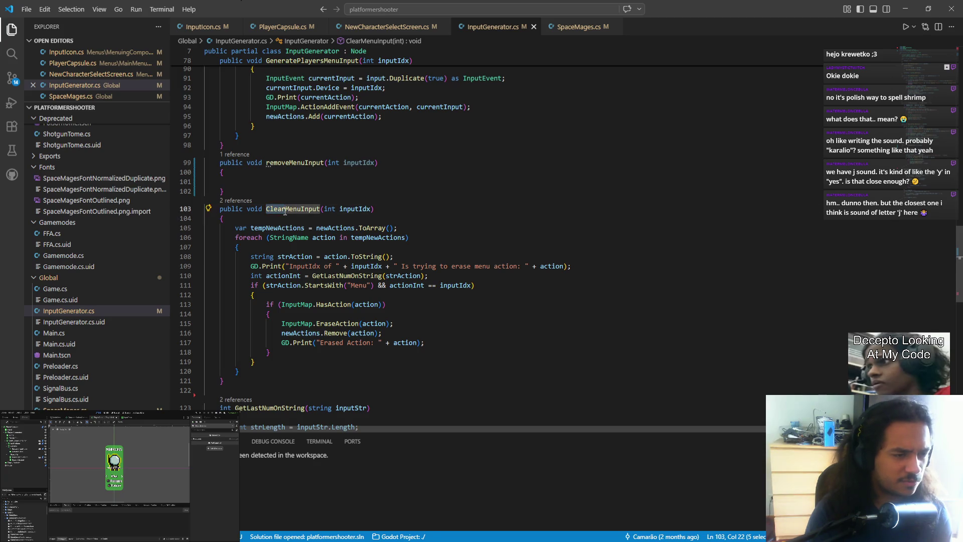
pyautogui.moveTo(225, 192); pyautogui.dragTo(190, 167)
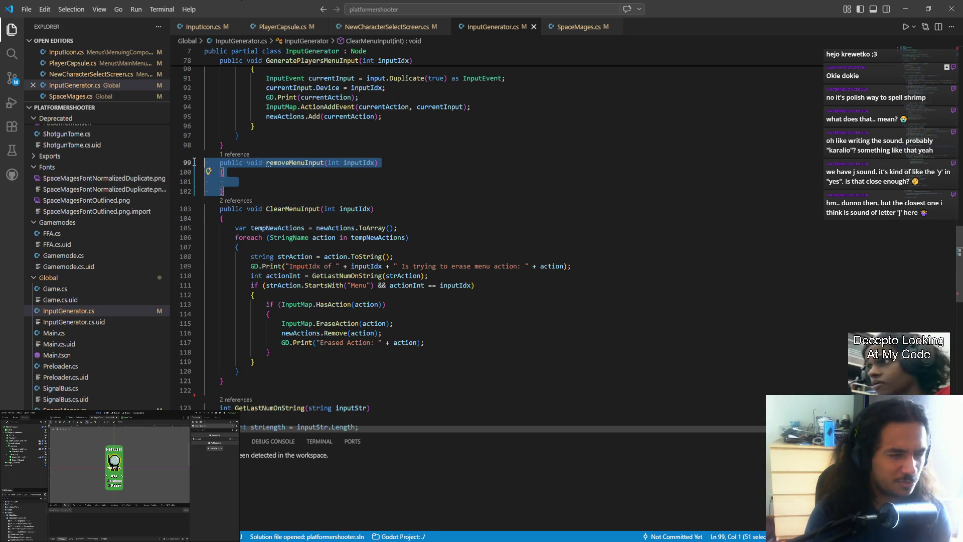
# - Delete the empty removeMenuInput method and leave a blank line above ClearMenuInput
pyautogui.press('BackSpace')
pyautogui.press('BackSpace')
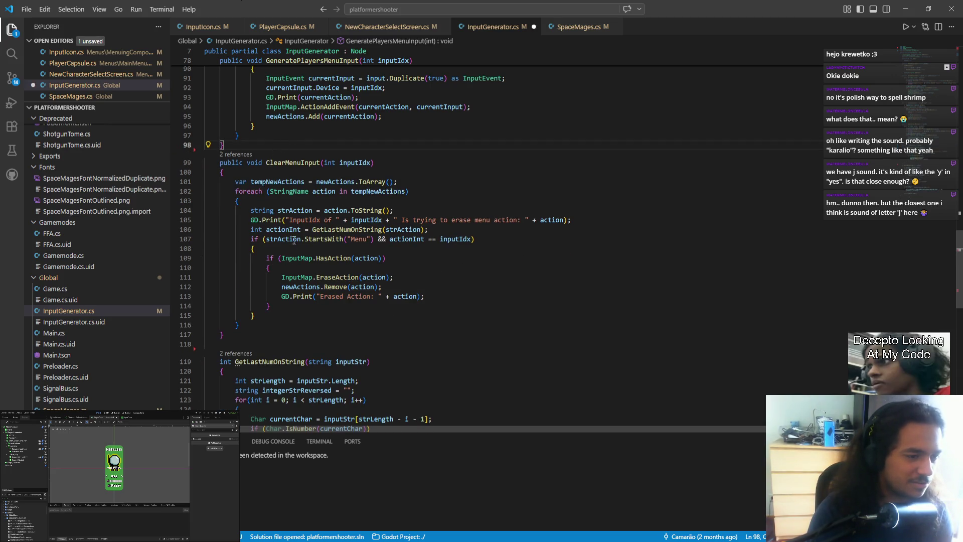
pyautogui.click(285, 163)
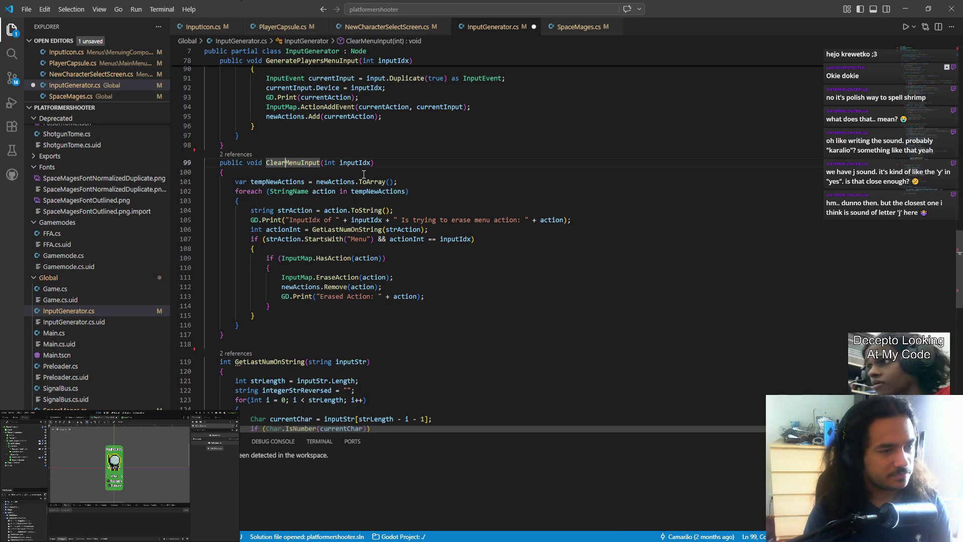
pyautogui.hotkey('ctrl', 'shift', 'Left')
pyautogui.hotkey('ctrl', 'shift', 'Return')
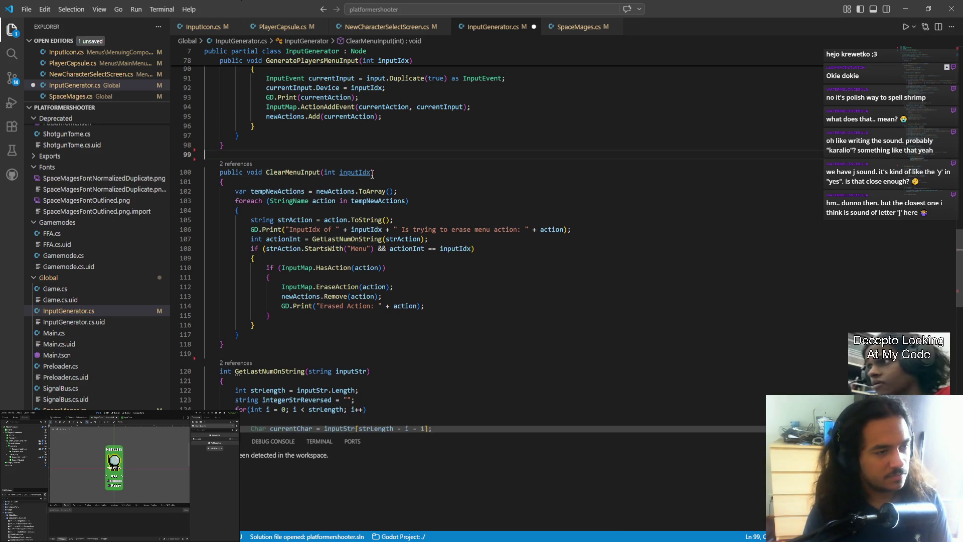
pyautogui.click(286, 169)
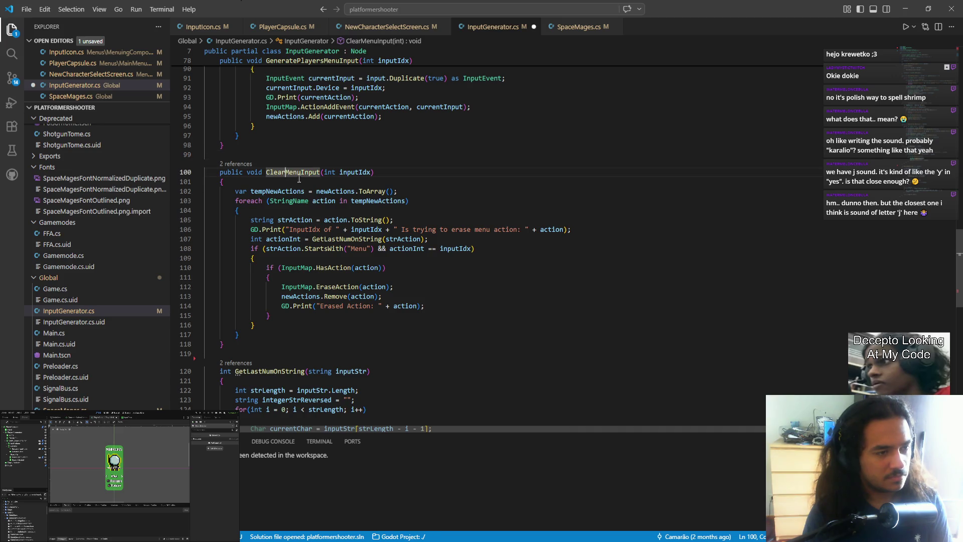
pyautogui.hotkey('ctrl', 'shift', 'Left')
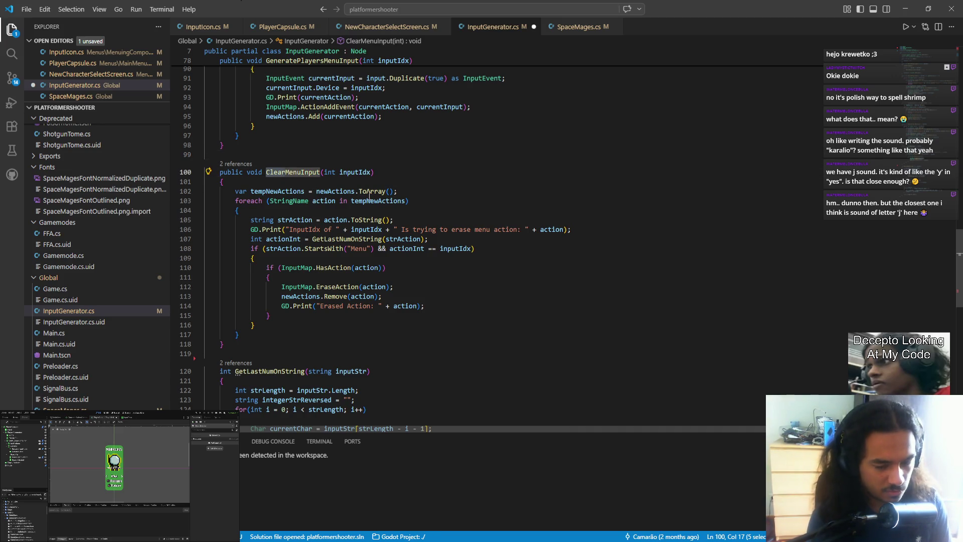
# - Rename ClearMenuInput to RemoveMenuInput, save InputGenerator.cs and close its tab
pyautogui.press('F2')
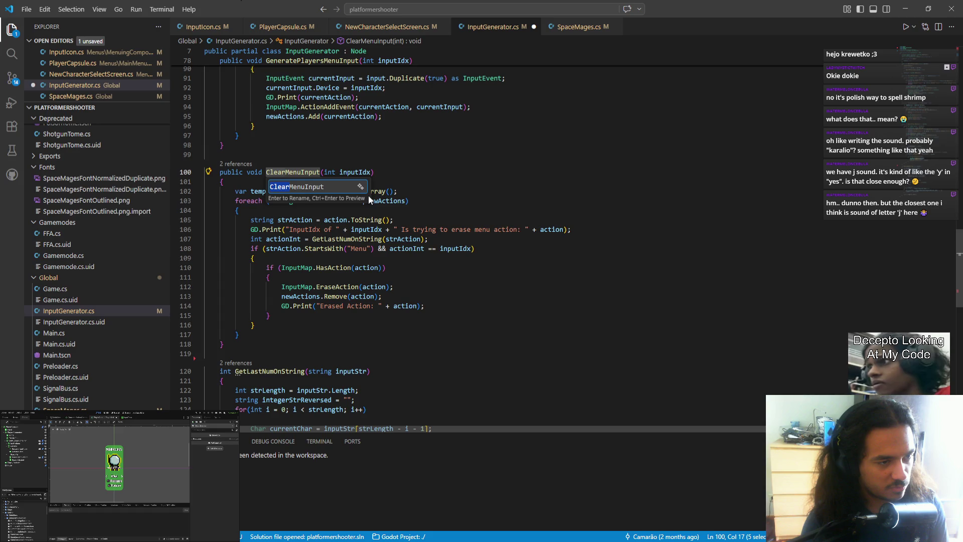
pyautogui.write('RemoveMenuInput')
pyautogui.press('Return')
pyautogui.hotkey('ctrl', 's')
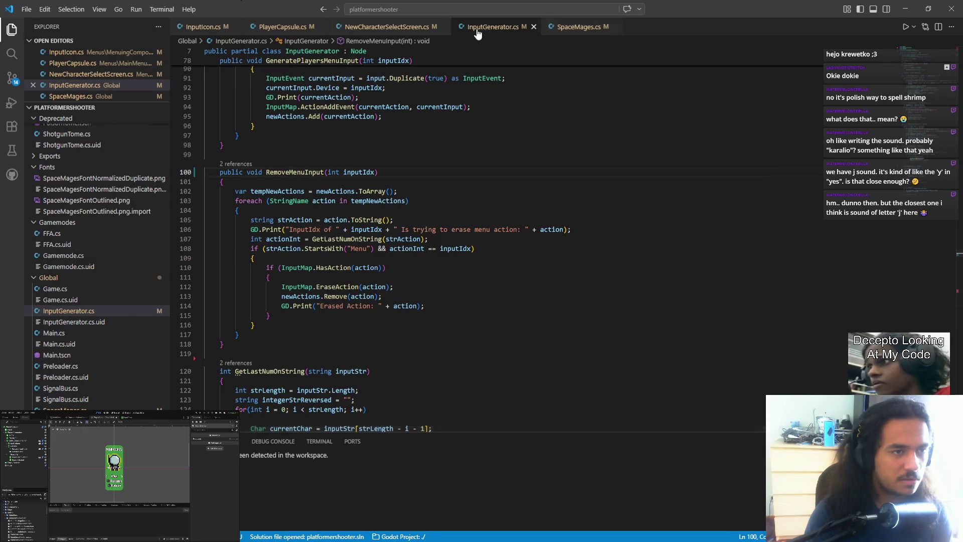
pyautogui.hotkey('ctrl', 'w')
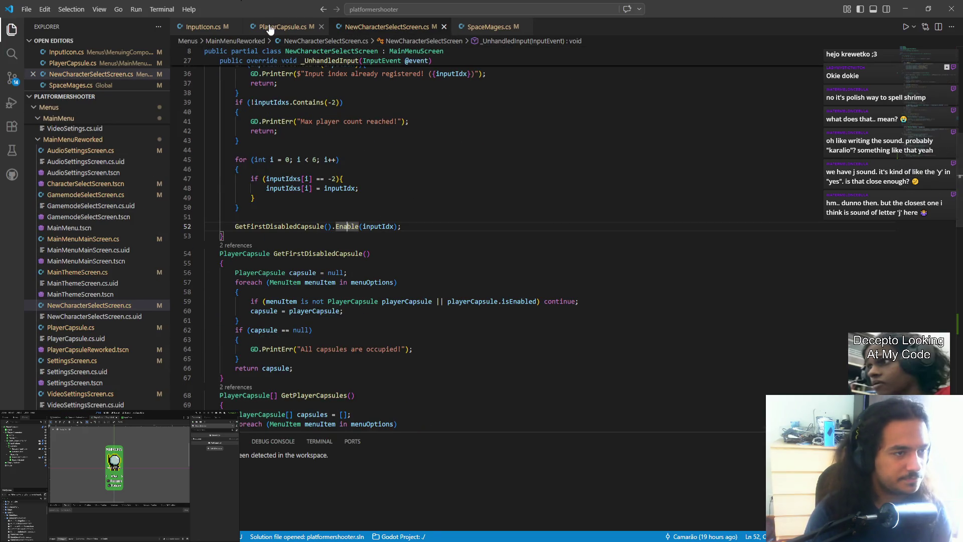
# - Copy Enable's GeneratePlayersMenuInput call into Disable() and change it to RemovePlayersMenuInput
pyautogui.press('F12')
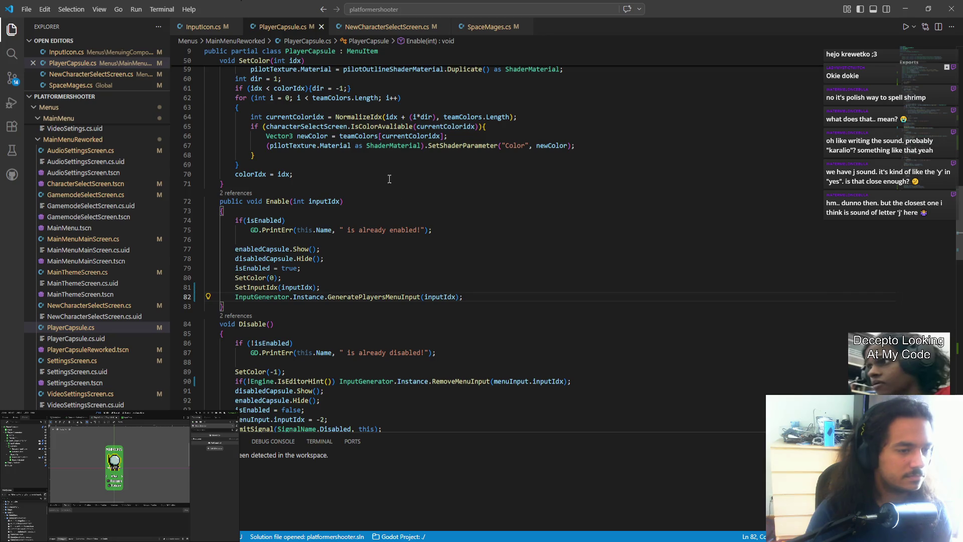
pyautogui.hotkey('shift', 'Up')
pyautogui.scroll(-5, 384, 286)
pyautogui.hotkey('ctrl', 'c')
pyautogui.click(384, 281)
pyautogui.hotkey('ctrl', 'v')
pyautogui.moveTo(327, 287); pyautogui.dragTo(359, 287)
pyautogui.write('Remove')
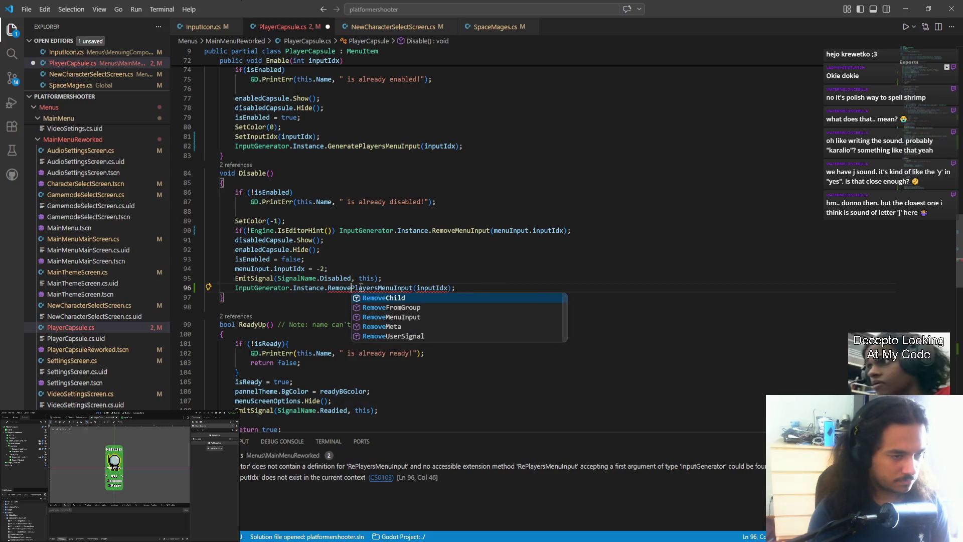
pyautogui.click(426, 278)
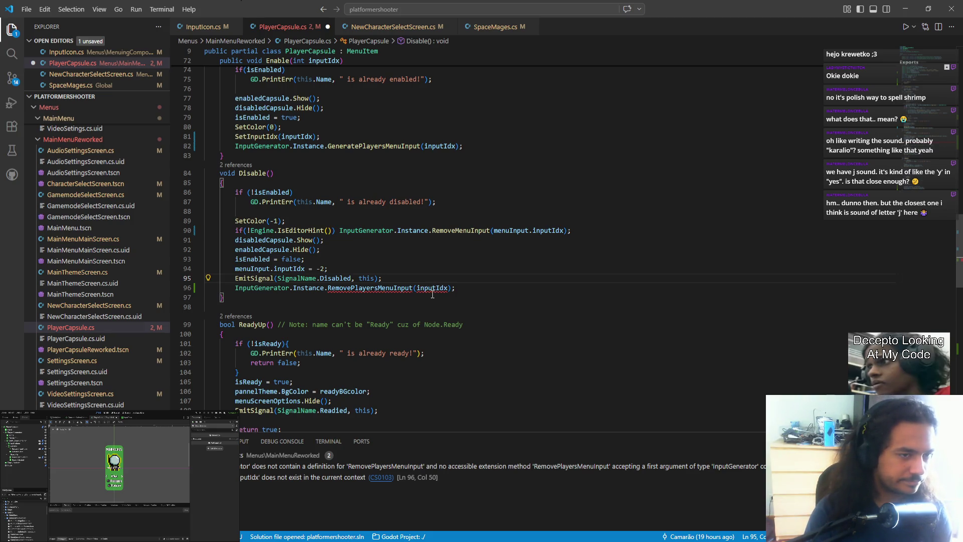
# - Pass menuInput.inputIdx to RemovePlayersMenuInput and move the -2 reset below EmitSignal
pyautogui.scroll(5, 433, 295)
pyautogui.scroll(-2, 439, 295)
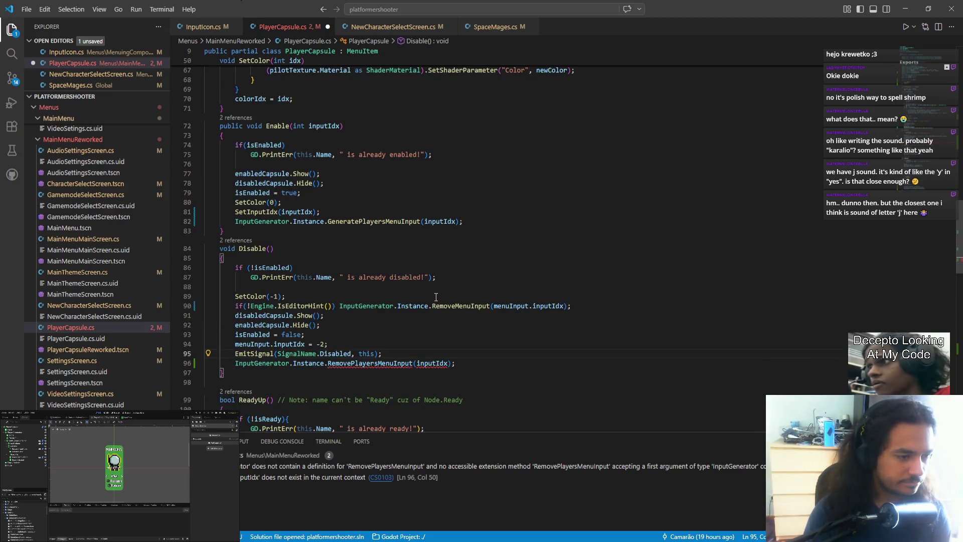
pyautogui.moveTo(235, 344); pyautogui.dragTo(306, 344)
pyautogui.hotkey('ctrl', 'c')
pyautogui.doubleClick(432, 363)
pyautogui.hotkey('ctrl', 'v')
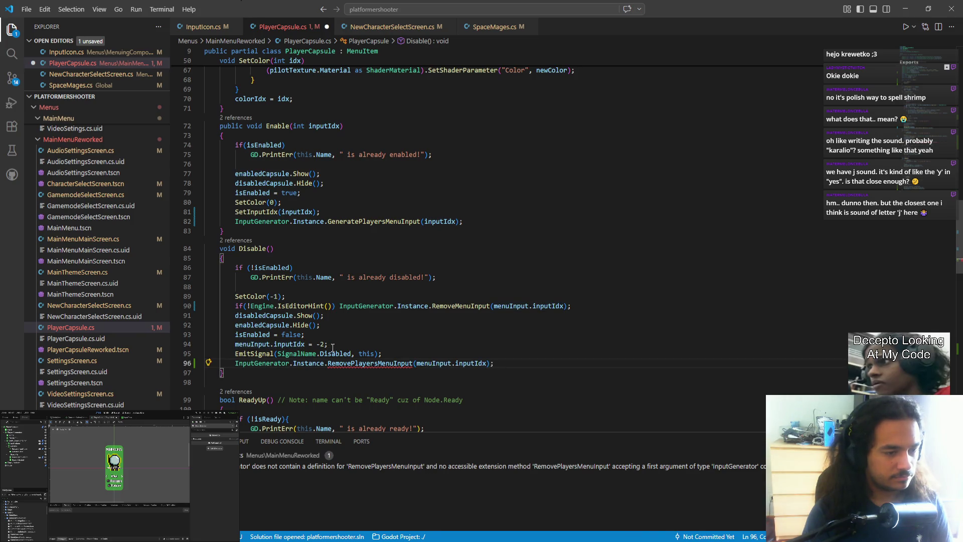
pyautogui.click(332, 348)
pyautogui.hotkey('alt', 'Down')
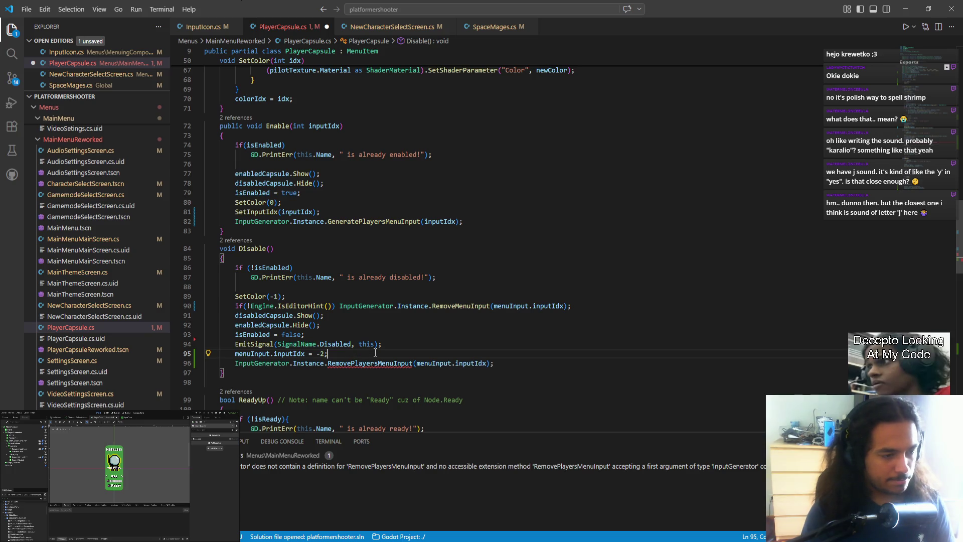
# - Replace the menuInput.inputIdx = -2 line with SetInputIdx(-2); and save PlayerCapsule.cs
pyautogui.hotkey('ctrl', 'shift', 'Return')
pyautogui.write('setin')
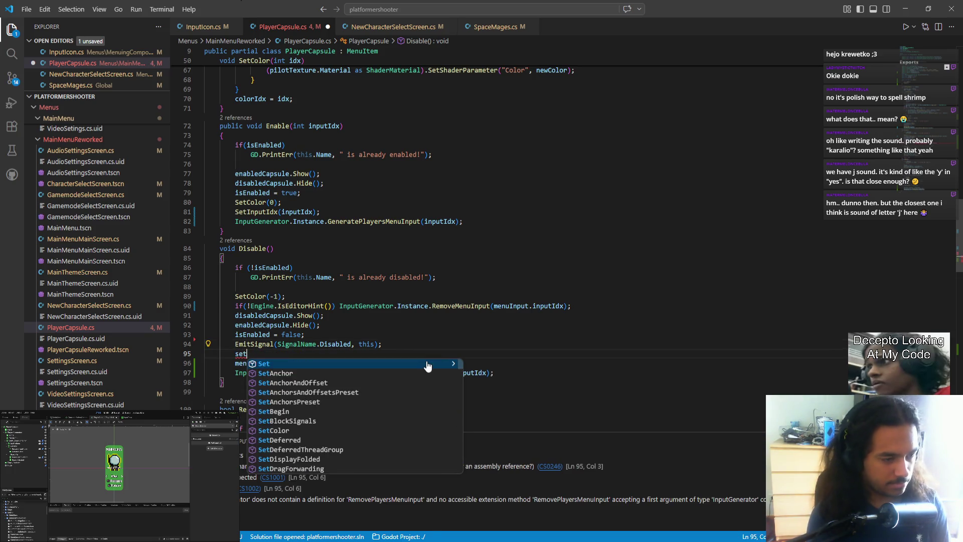
pyautogui.press('Down')
pyautogui.press('Tab')
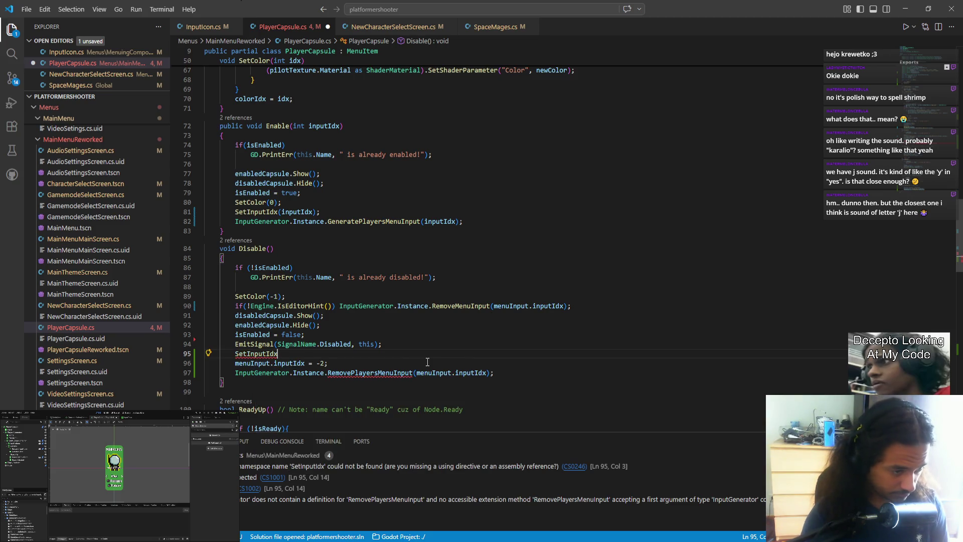
pyautogui.write('(-2)«M')
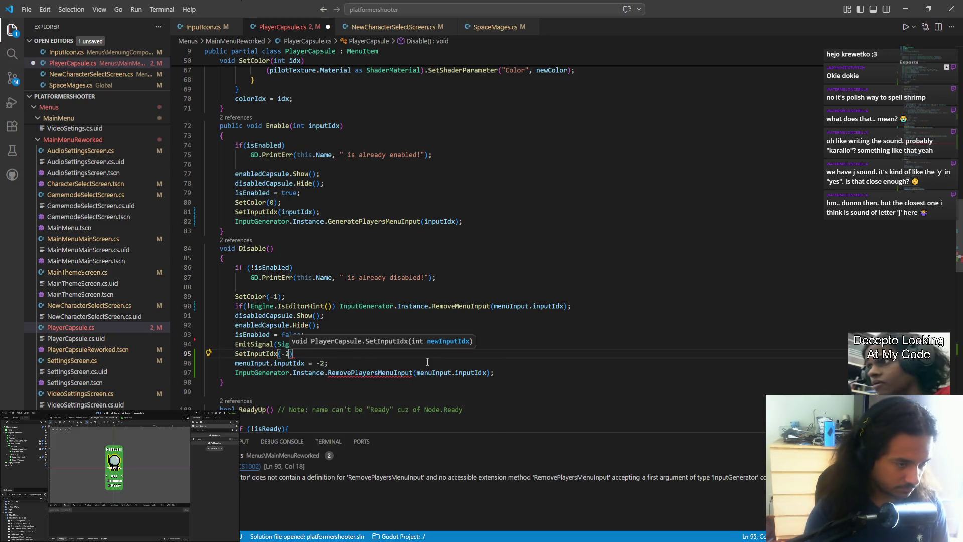
pyautogui.press('BackSpace')
pyautogui.press('BackSpace')
pyautogui.write(';')
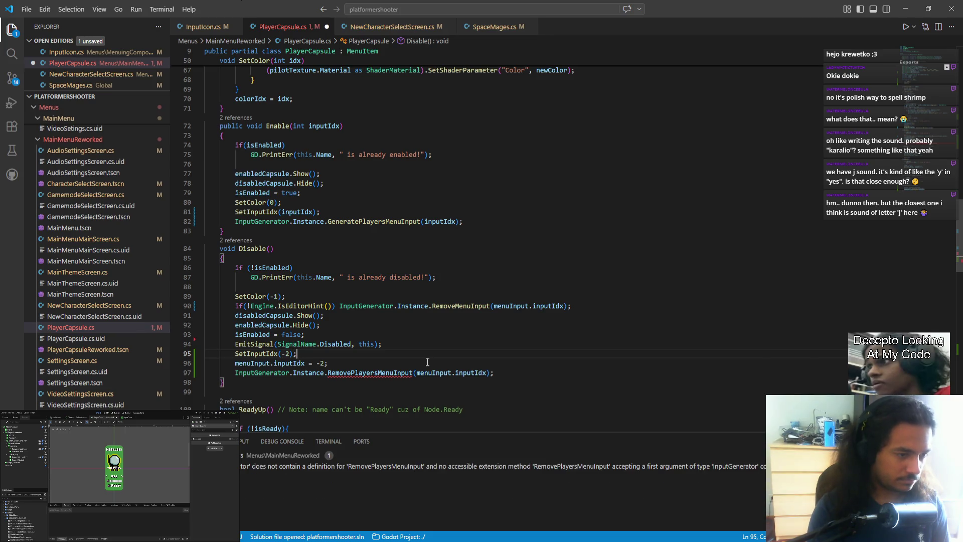
pyautogui.click(363, 364)
pyautogui.hotkey('shift', 'Up')
pyautogui.press('BackSpace')
pyautogui.hotkey('ctrl', 's')
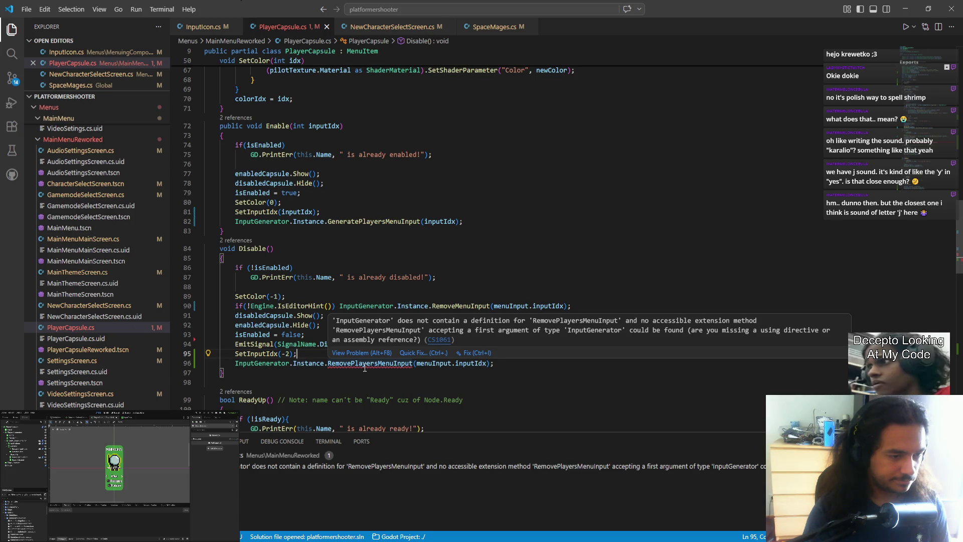
# - Change the call to RemoveMenuInput, save, and jump to its definition in InputGenerator.cs
pyautogui.click(365, 368)
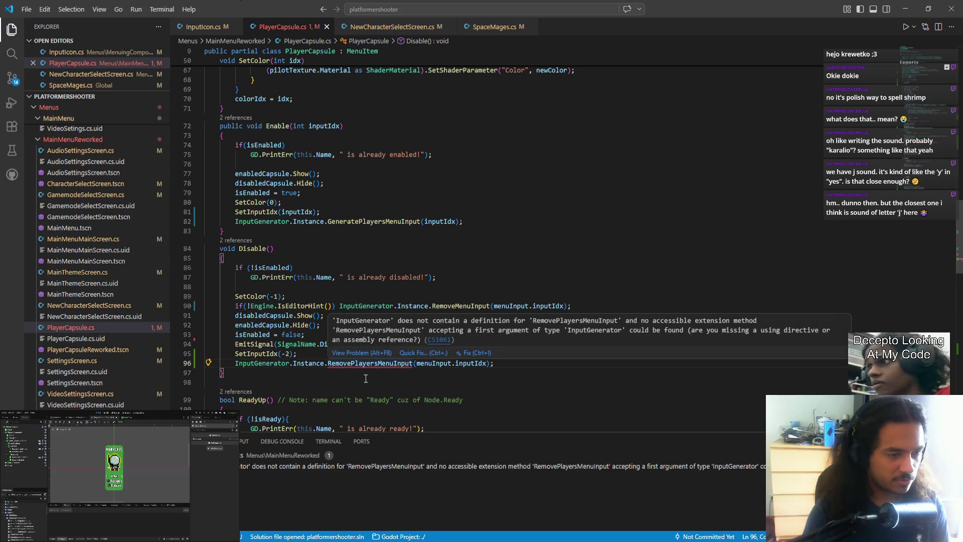
pyautogui.hotkey('ctrl', 'u')
pyautogui.click(358, 361)
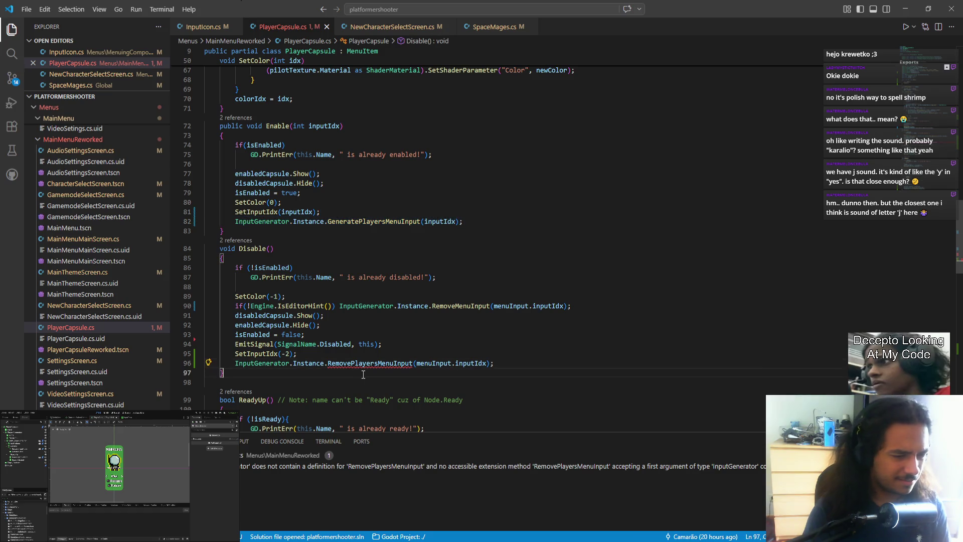
pyautogui.doubleClick(358, 361)
pyautogui.write('remove')
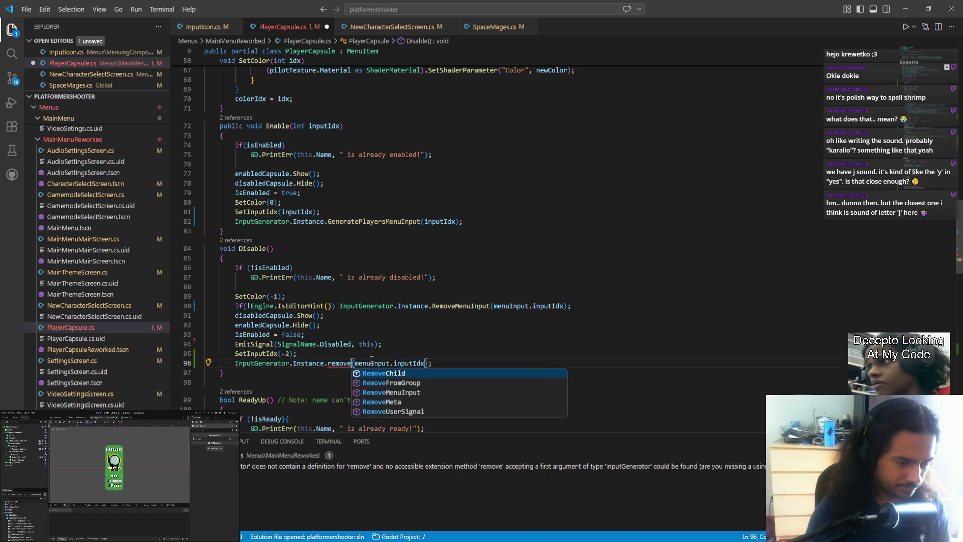
pyautogui.press('Down')
pyautogui.press('Down')
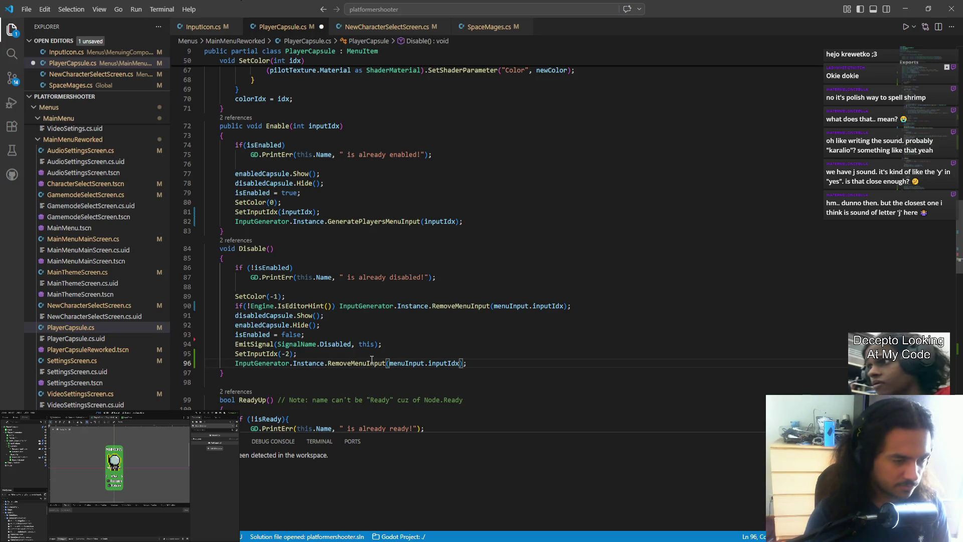
pyautogui.hotkey('ctrl', 's')
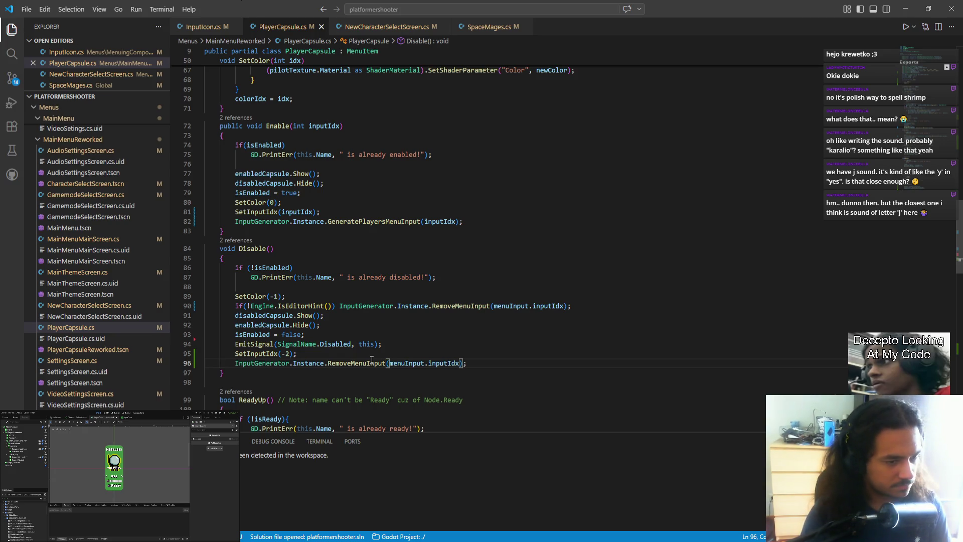
pyautogui.hotkey('ctrl', 'shift', 'Return')
pyautogui.press('Down')
pyautogui.press('Down')
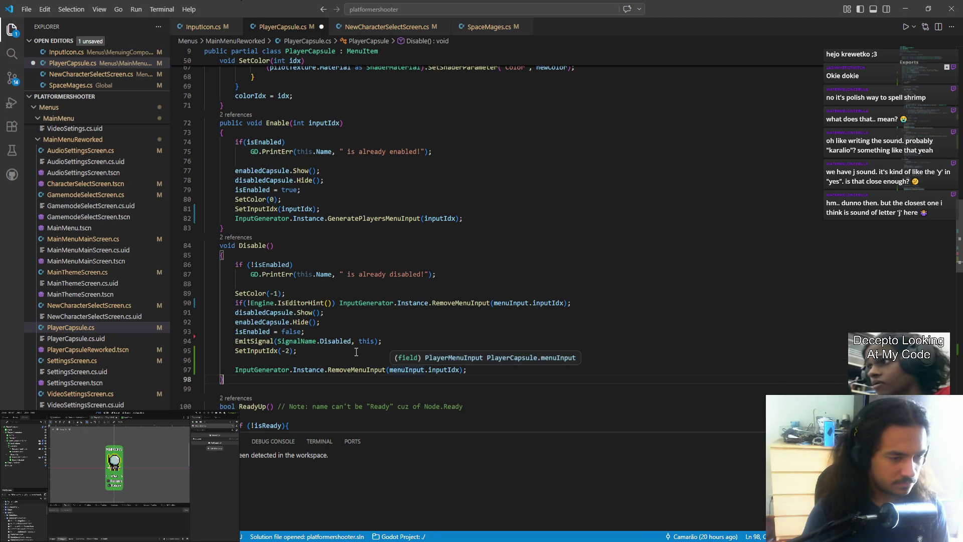
pyautogui.keyDown('ctrl'); pyautogui.click(353, 369); pyautogui.keyUp('ctrl')
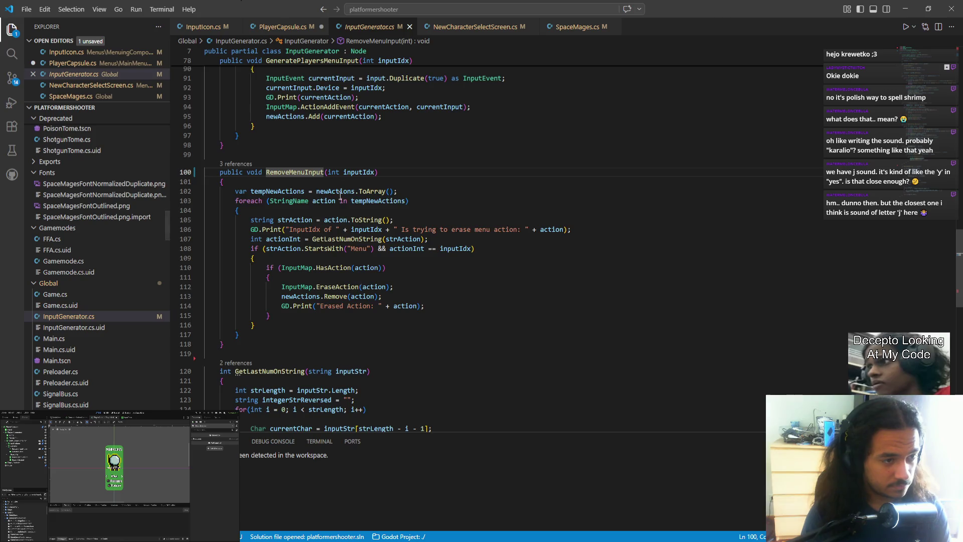
# - Rename RemoveMenuInput to RemovePlayersMenuInput across the project
pyautogui.scroll(6, 327, 206)
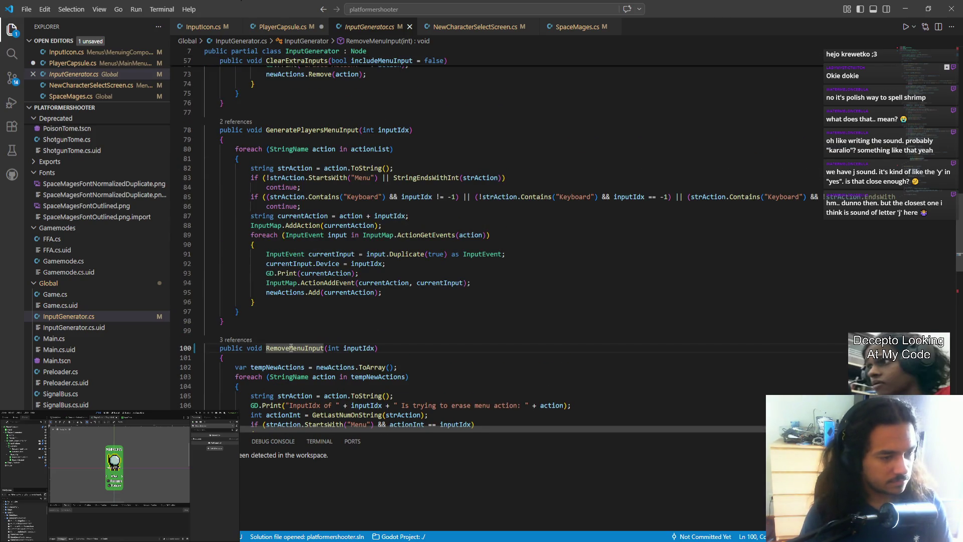
pyautogui.press('F2')
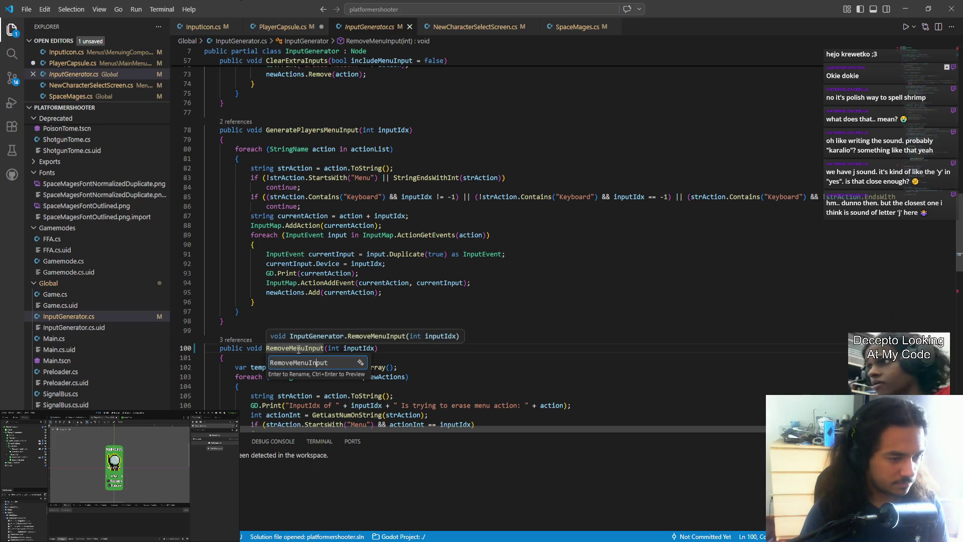
pyautogui.write('Player')
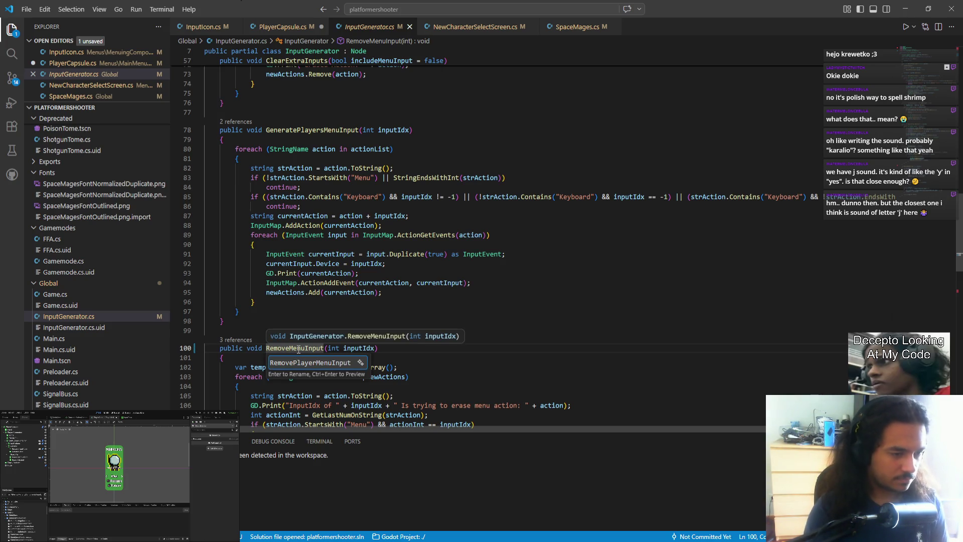
pyautogui.write('s')
pyautogui.press('Return')
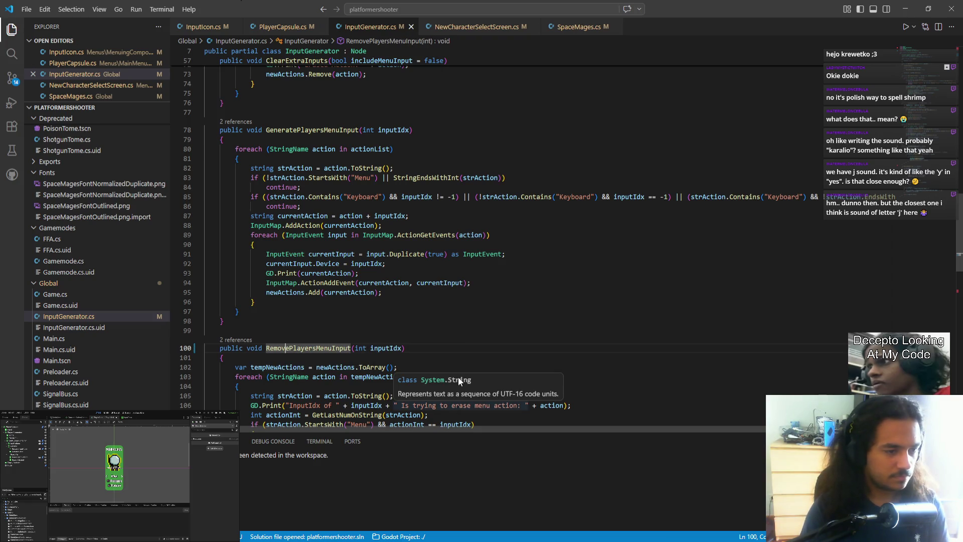
pyautogui.click(418, 325)
pyautogui.scroll(3, 401, 329)
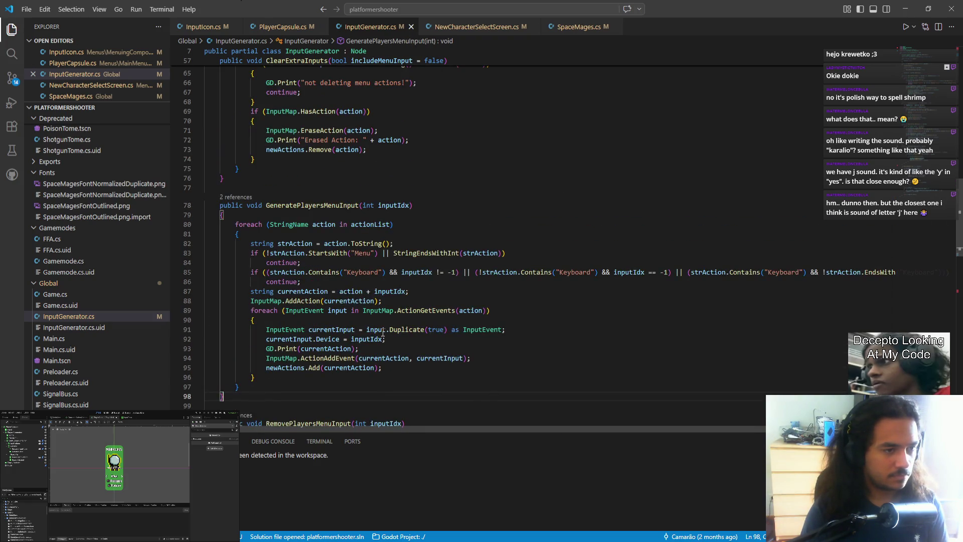
# - Rename both methods to the singular GeneratePlayerMenuInput and RemovePlayerMenuInput
pyautogui.click(333, 206)
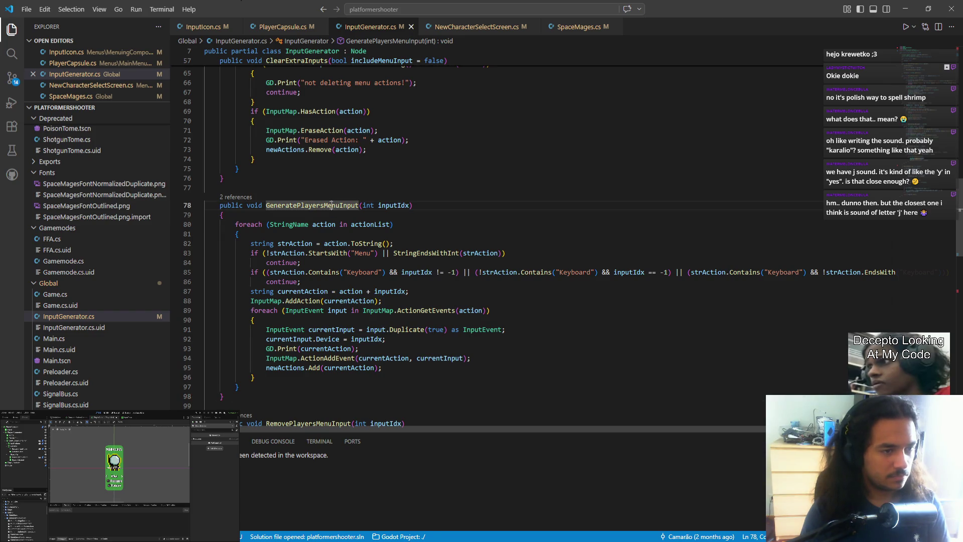
pyautogui.press('F2')
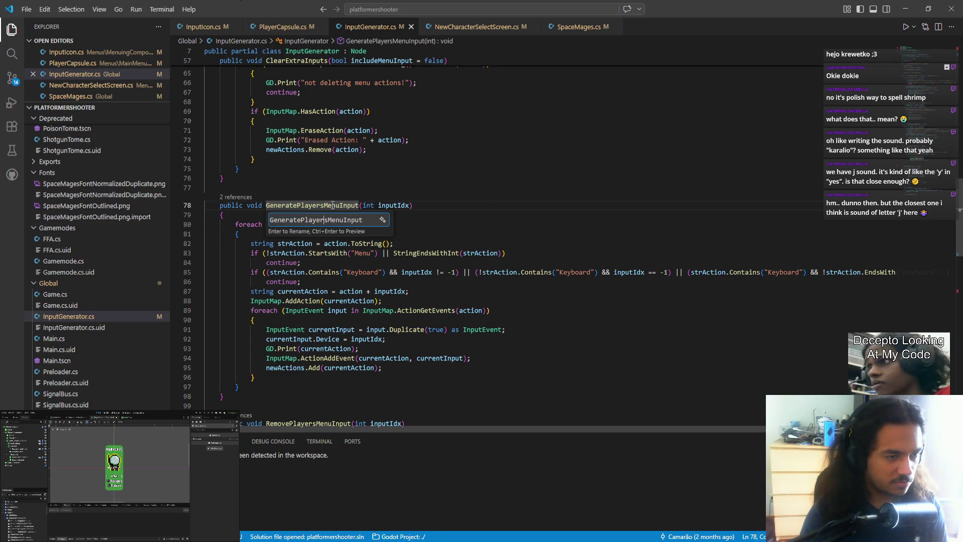
pyautogui.press('Delete')
pyautogui.press('Return')
pyautogui.scroll(-4, 326, 251)
pyautogui.click(317, 298)
pyautogui.press('F2')
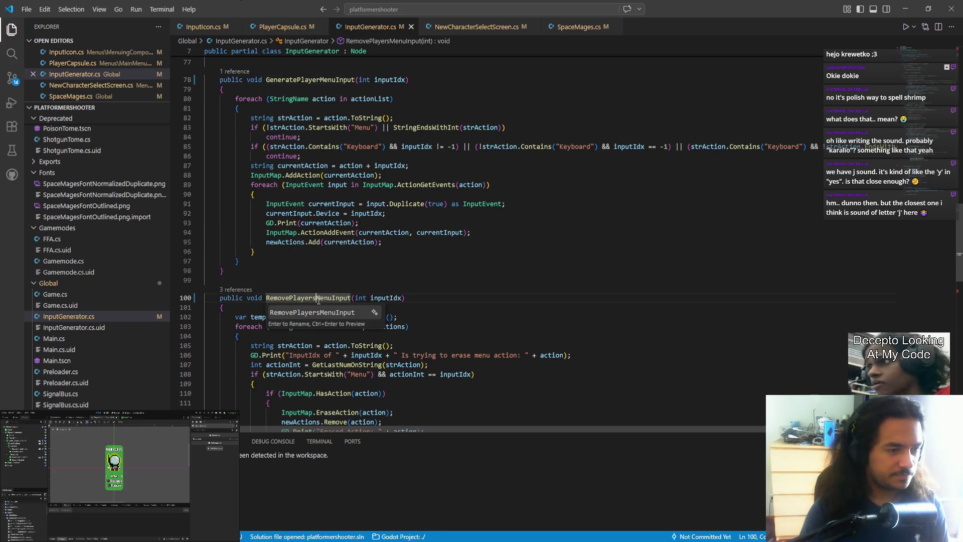
pyautogui.press('BackSpace')
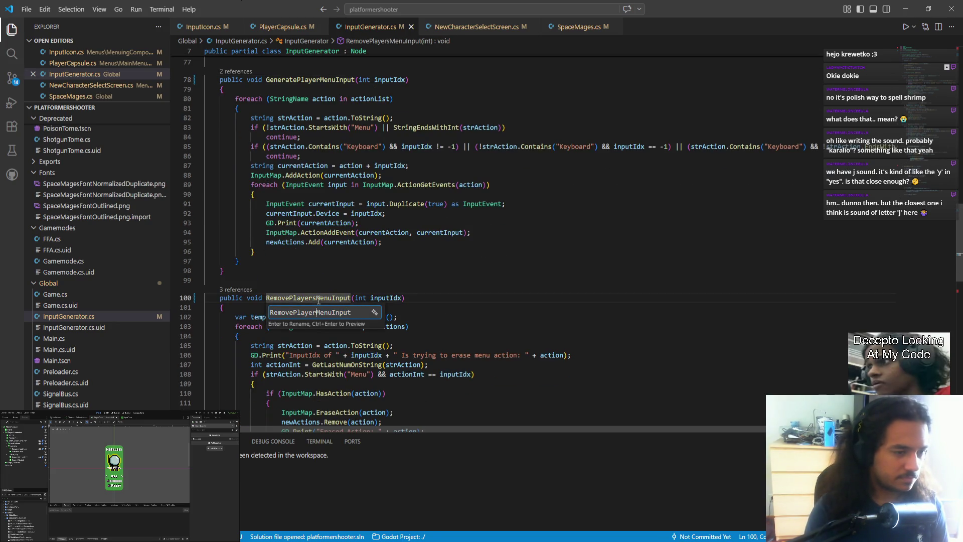
pyautogui.press('Return')
pyautogui.scroll(-4, 376, 323)
pyautogui.scroll(6, 371, 331)
pyautogui.scroll(5, 372, 330)
pyautogui.scroll(9, 304, 291)
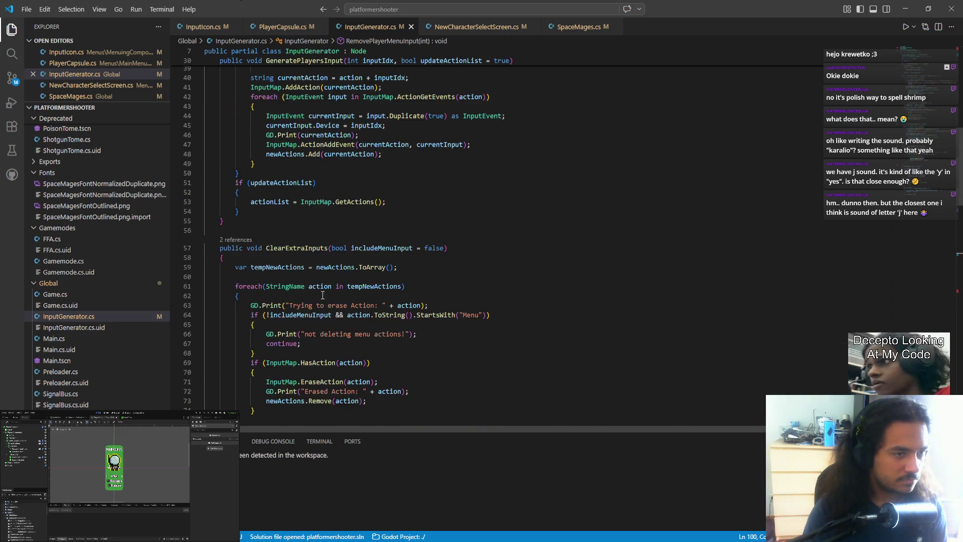
# - Review the input methods in InputGenerator.cs, then switch back to PlayerCapsule.cs
pyautogui.scroll(-8, 322, 296)
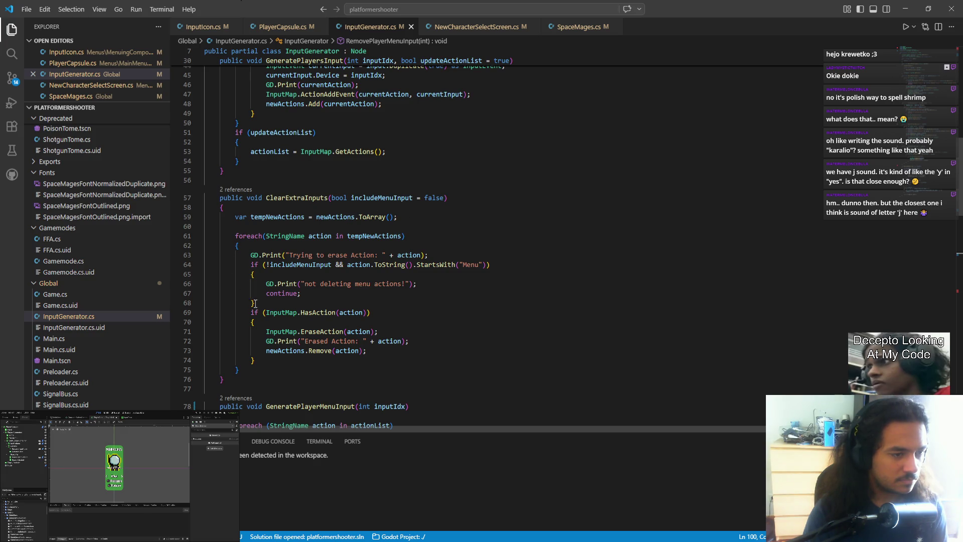
pyautogui.scroll(4, 336, 365)
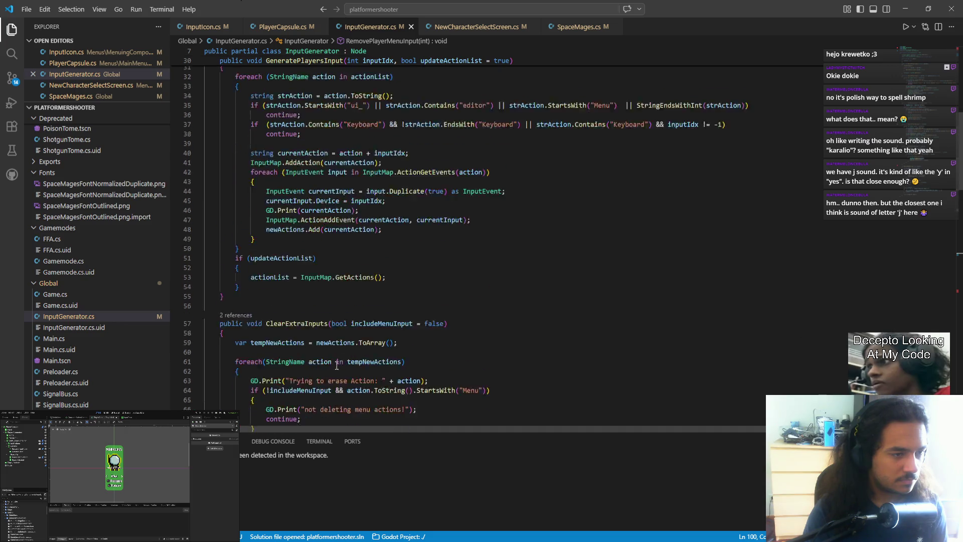
pyautogui.scroll(1, 336, 366)
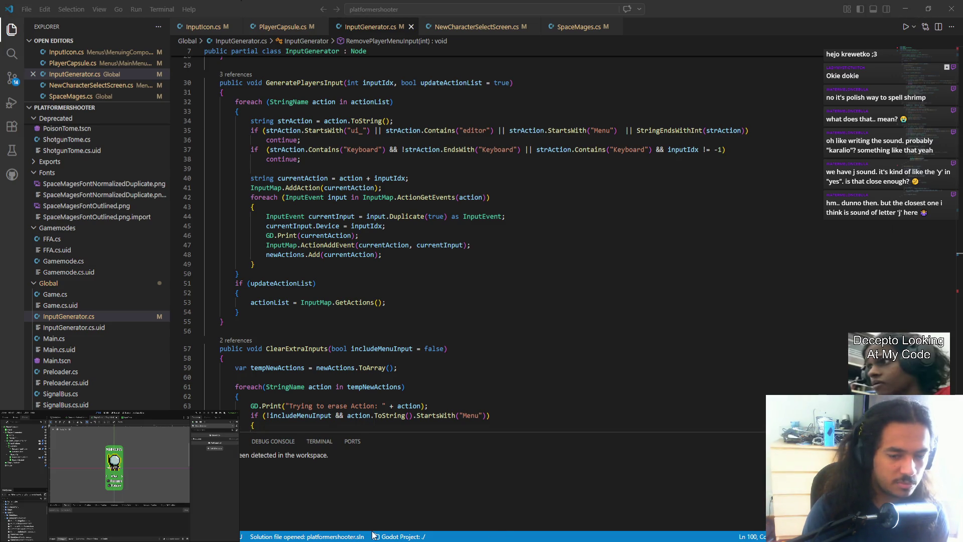
pyautogui.click(282, 26)
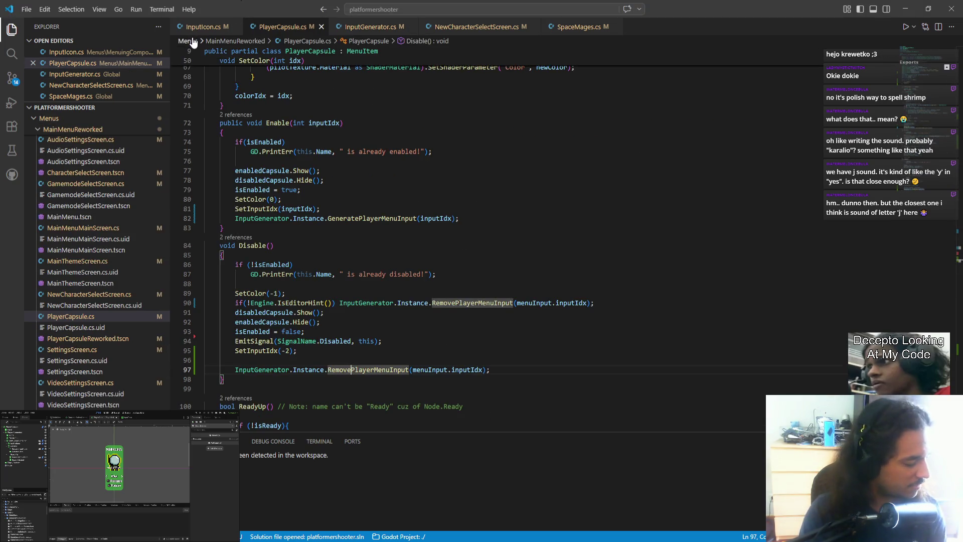
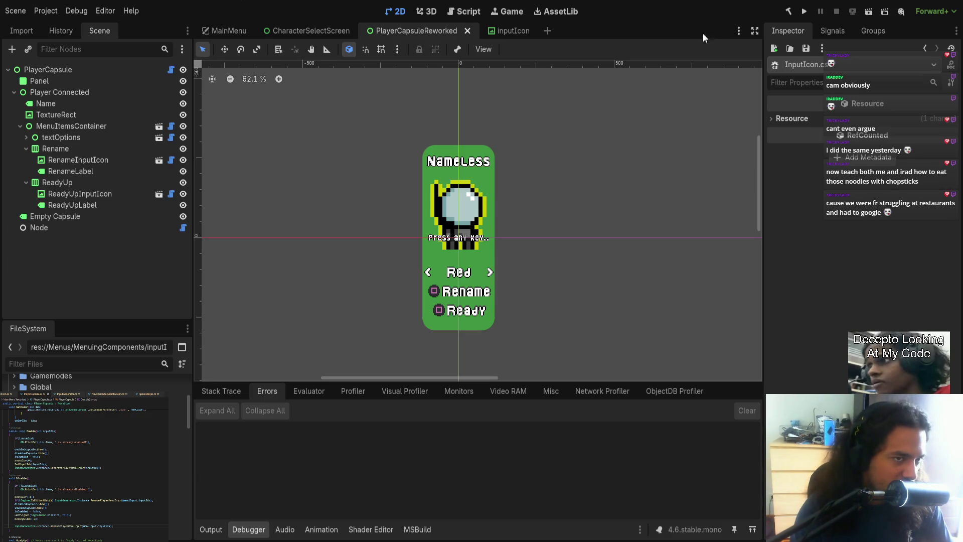
# - Run the project from Godot's toolbar to launch the Space Mages title screen
pyautogui.click(807, 12)
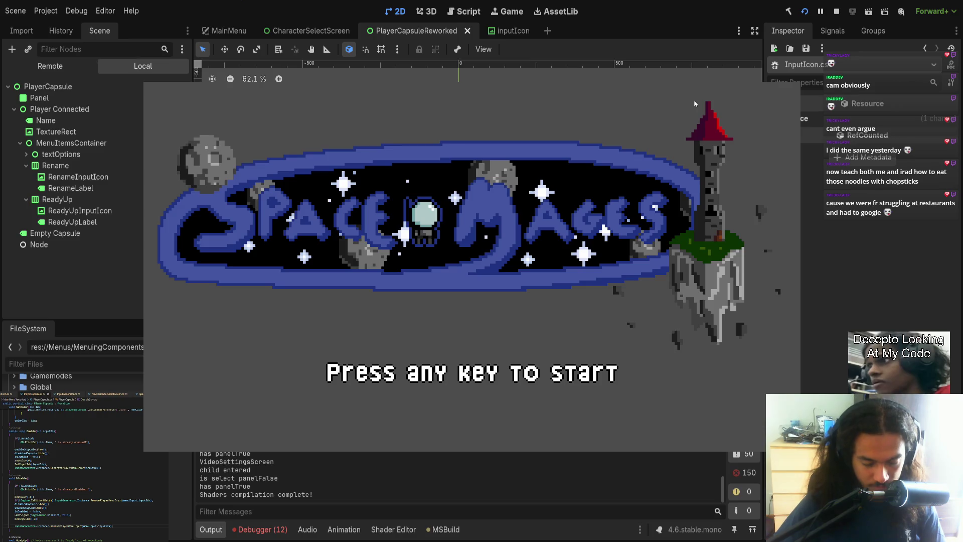
# - Advance through the menus and Free for ALL mode to Character Select, join a player, then stop the game
pyautogui.press('space')
pyautogui.press('Return')
pyautogui.press('Return')
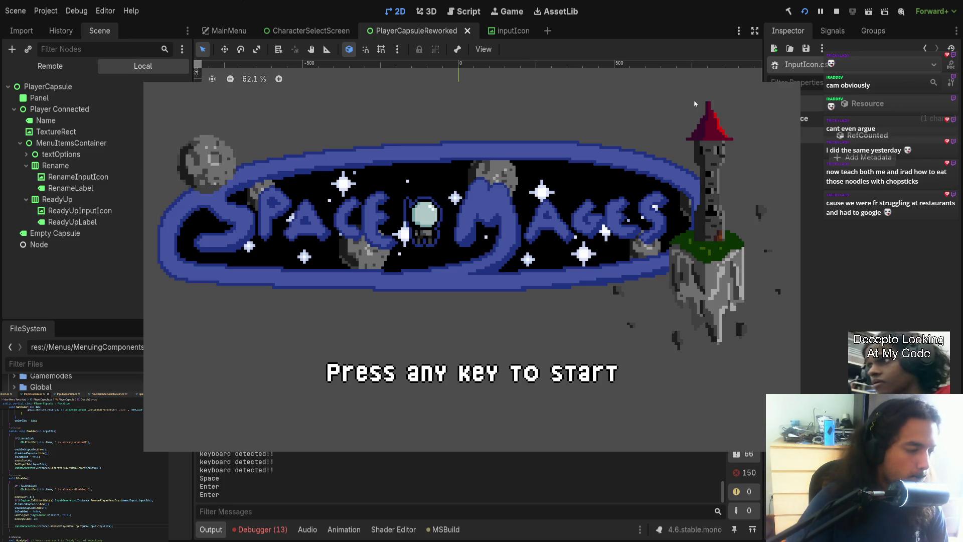
pyautogui.press('Return')
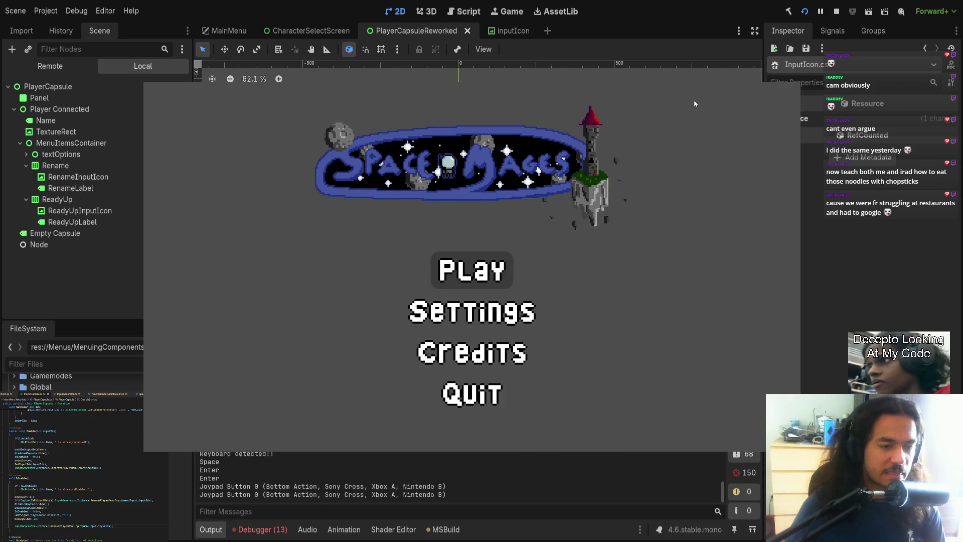
pyautogui.press('Return')
pyautogui.press('Escape')
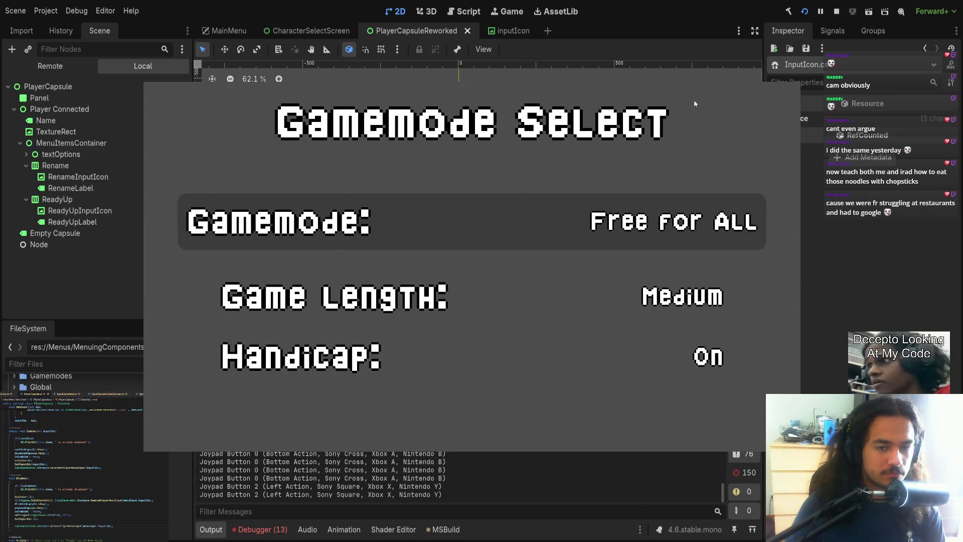
pyautogui.press('Return')
pyautogui.press('Return')
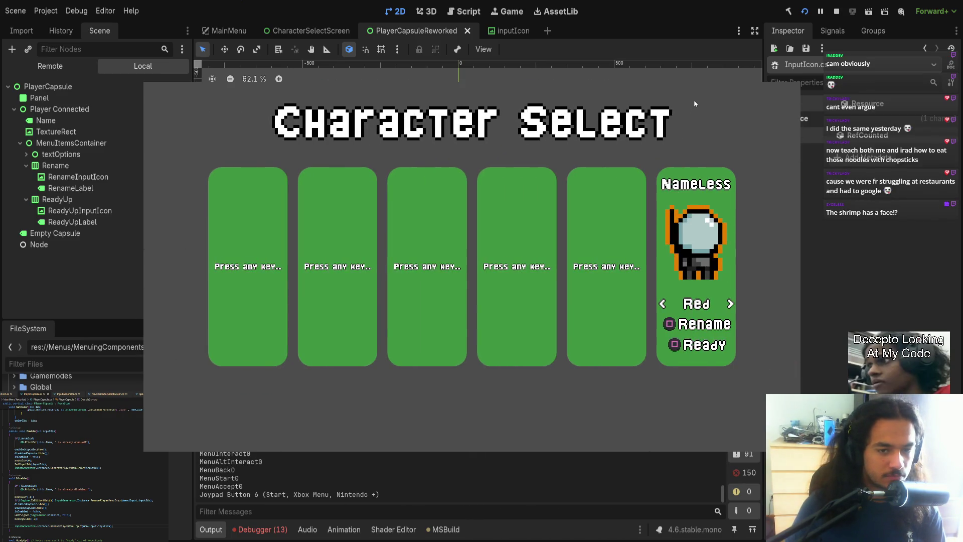
pyautogui.press('Return')
pyautogui.press('Return')
pyautogui.press('Return')
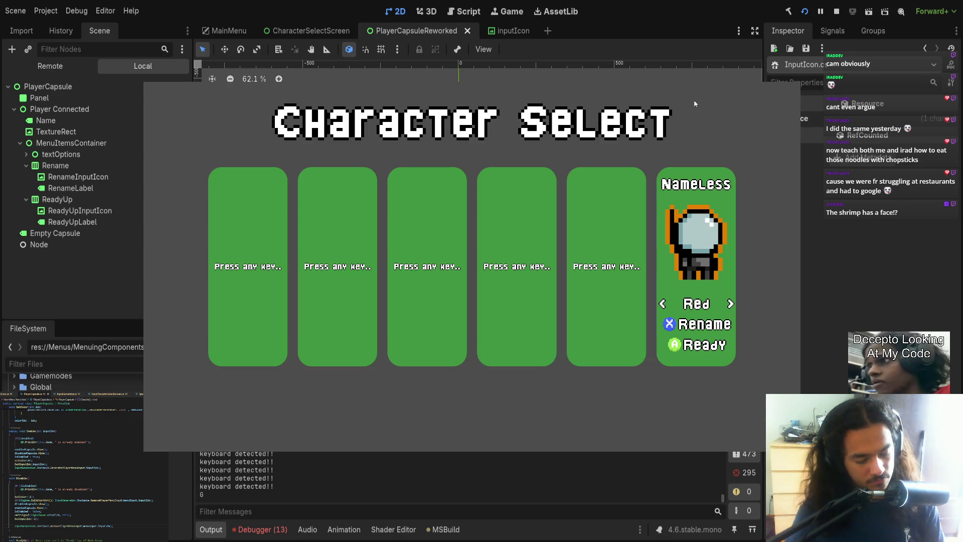
pyautogui.click(808, 16)
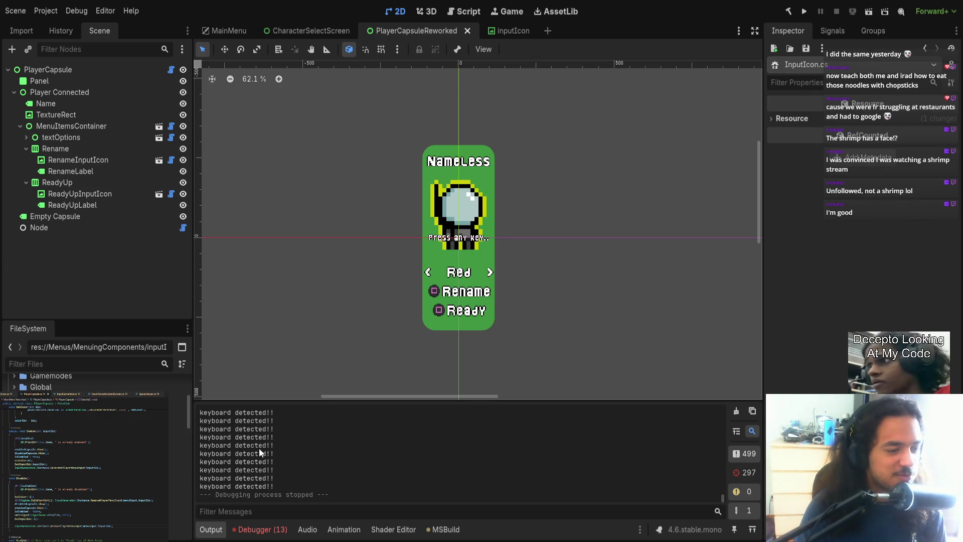
# - Expand the 0:00:01:258 error in the Errors list and follow its InputIcon.cs:65 stack entry
pyautogui.click(262, 529)
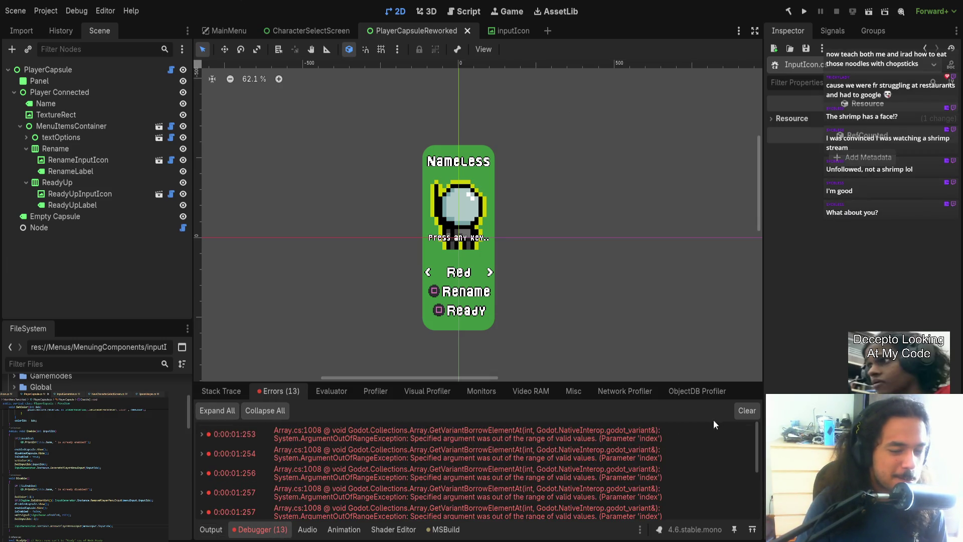
pyautogui.scroll(-3, 592, 473)
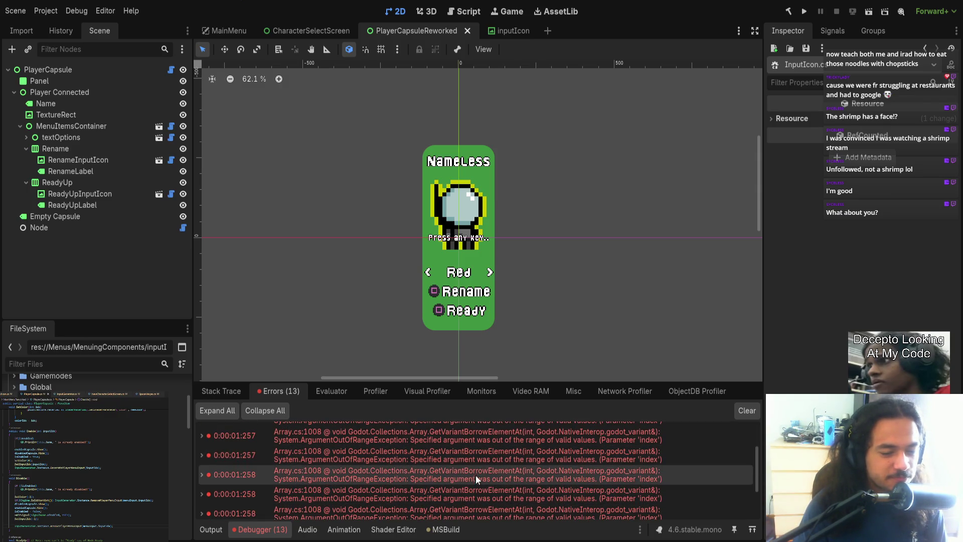
pyautogui.click(204, 479)
pyautogui.scroll(-3, 367, 491)
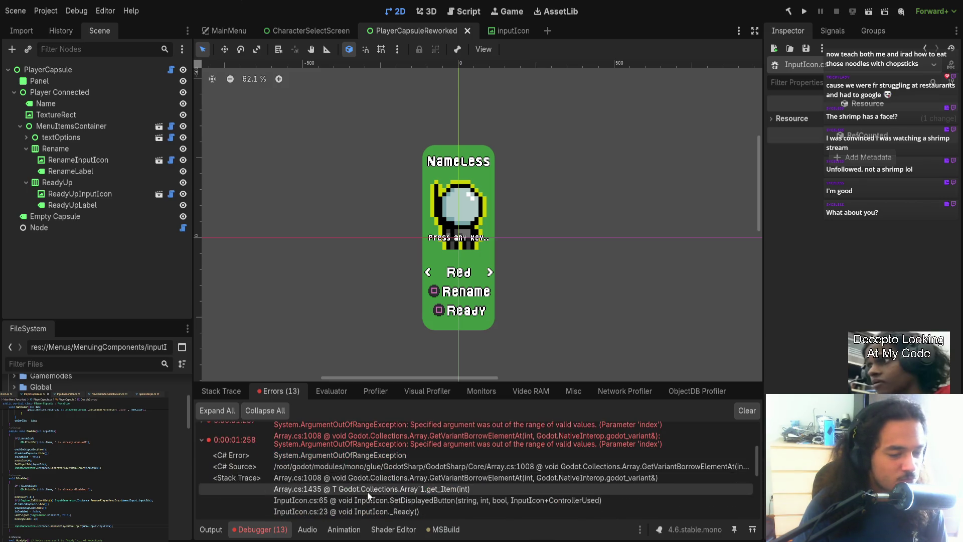
pyautogui.scroll(-1, 400, 479)
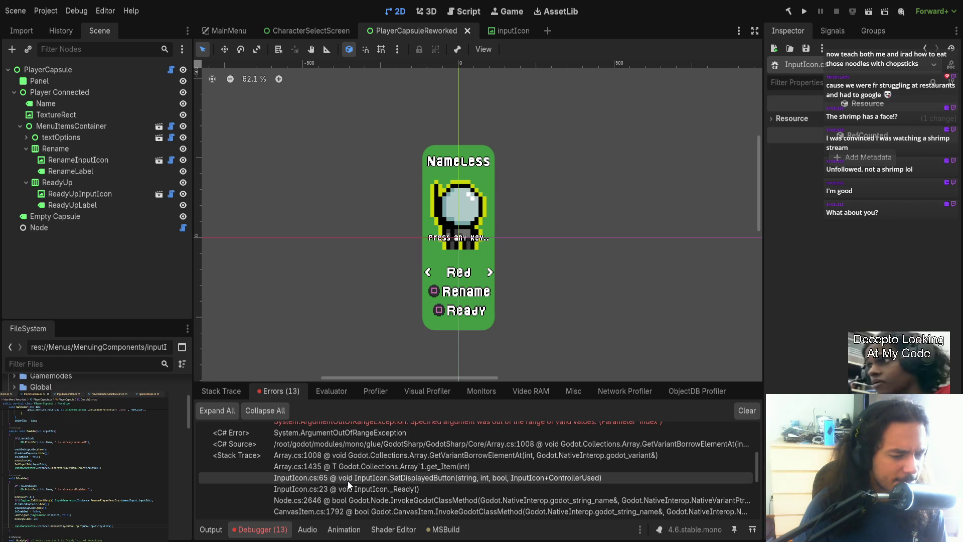
pyautogui.click(347, 480)
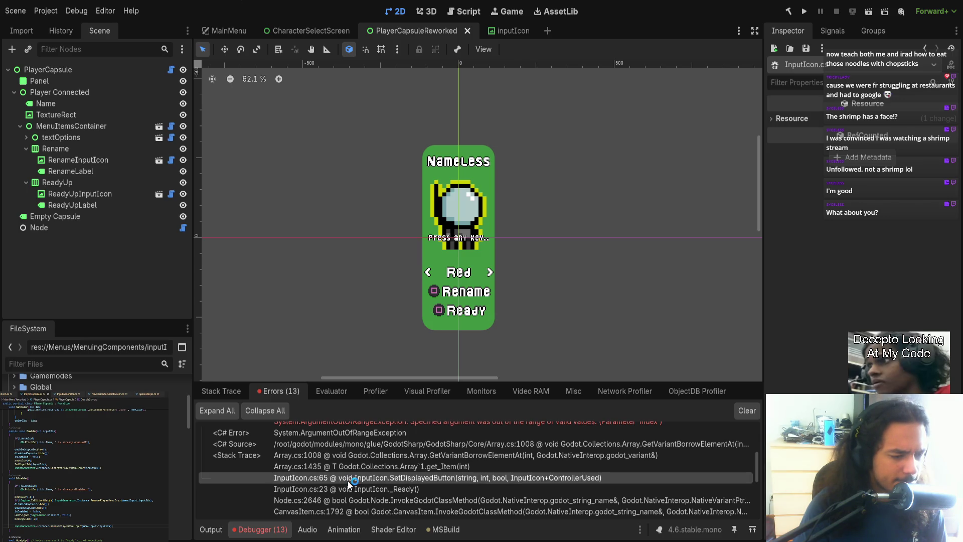
pyautogui.click(356, 511)
pyautogui.scroll(3, 45, 523)
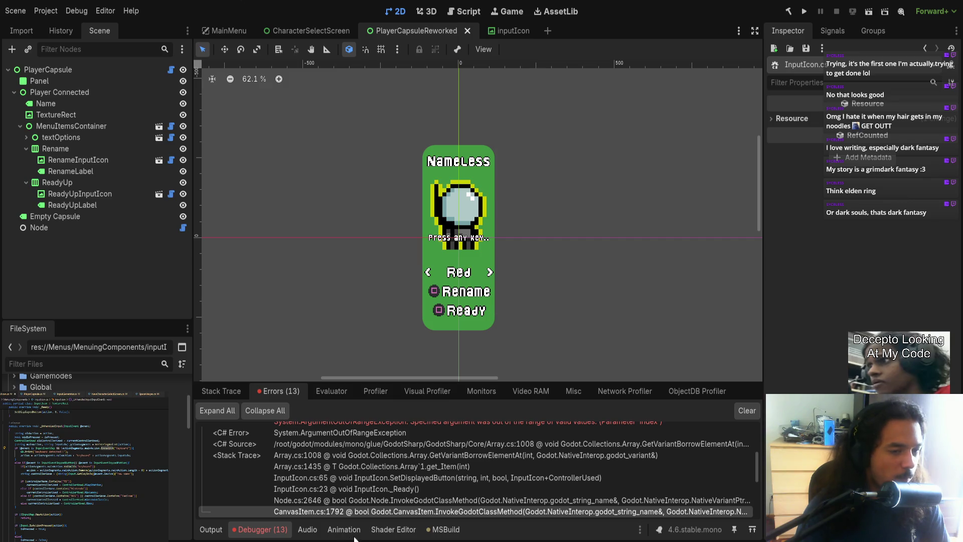
# - Switch from the Godot editor to Visual Studio Code showing InputIcon.cs
pyautogui.scroll(1, 422, 487)
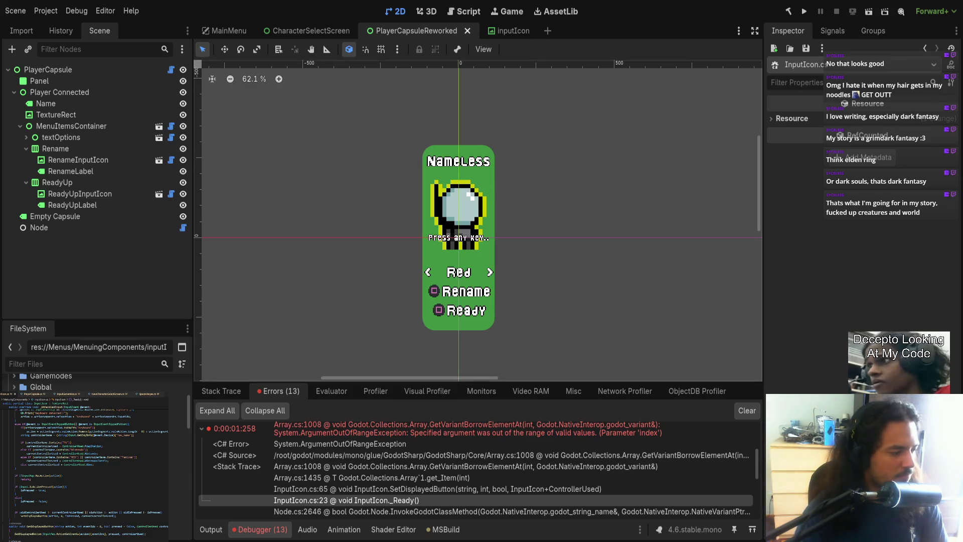
pyautogui.hotkey('alt', 'Tab')
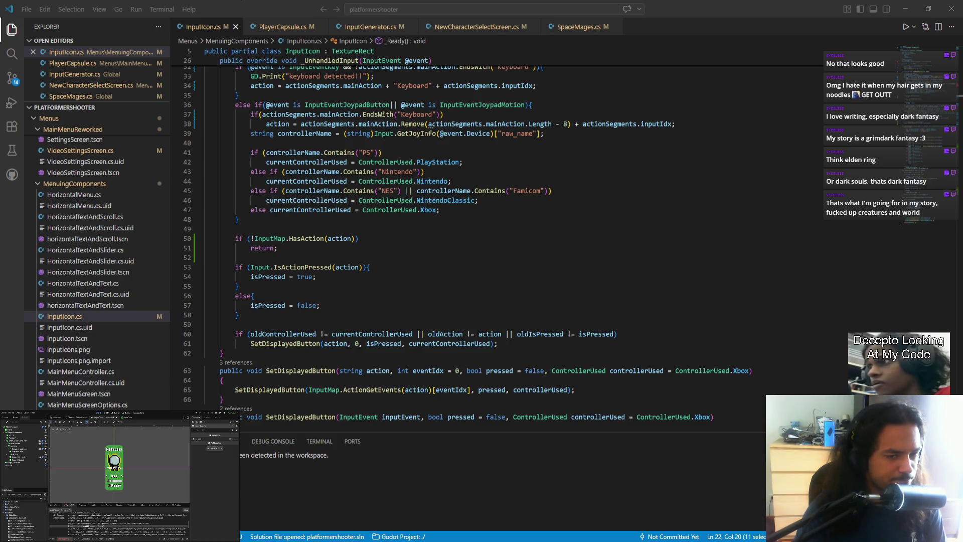
# - Jump from the SetDisplayedButton call in _Ready() to its definition at line 63
pyautogui.scroll(10, 277, 269)
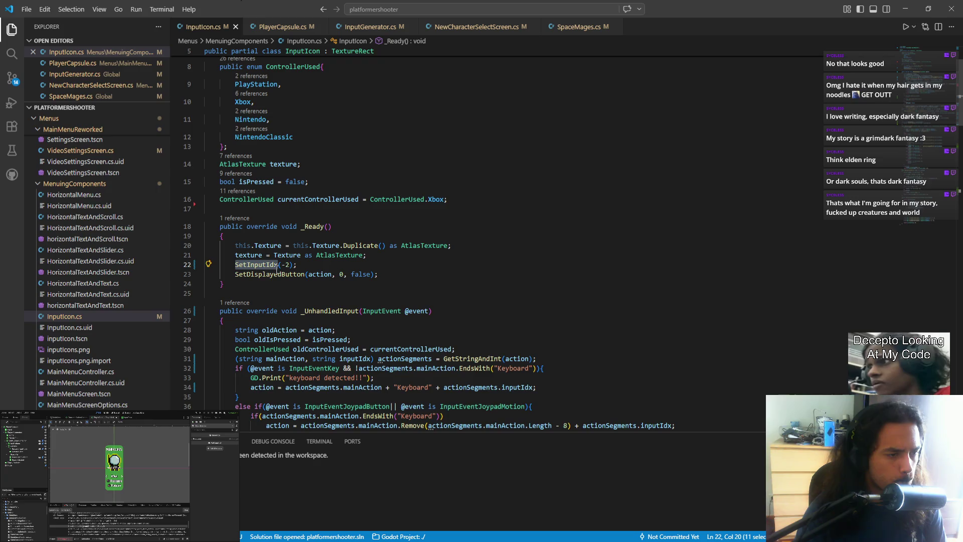
pyautogui.doubleClick(277, 274)
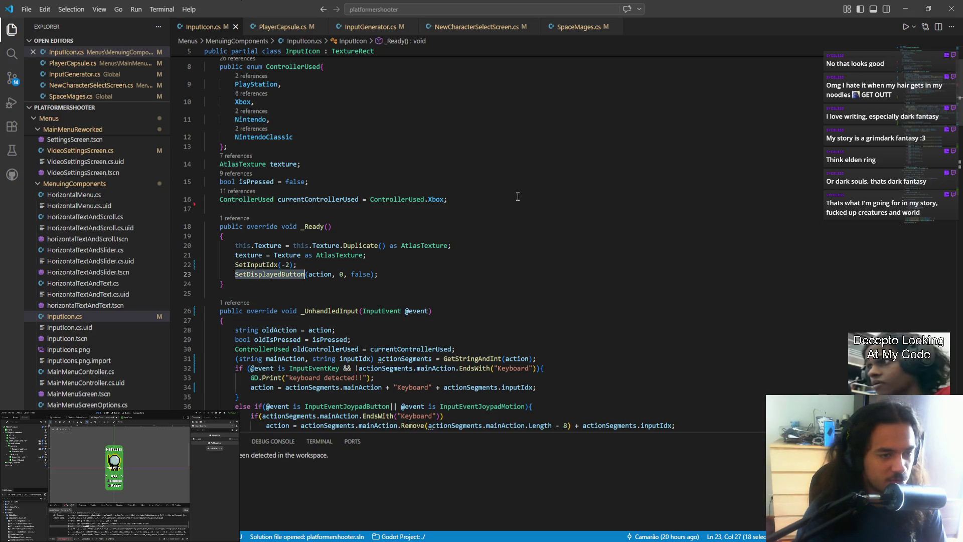
pyautogui.keyDown('ctrl'); pyautogui.click(246, 276); pyautogui.keyUp('ctrl')
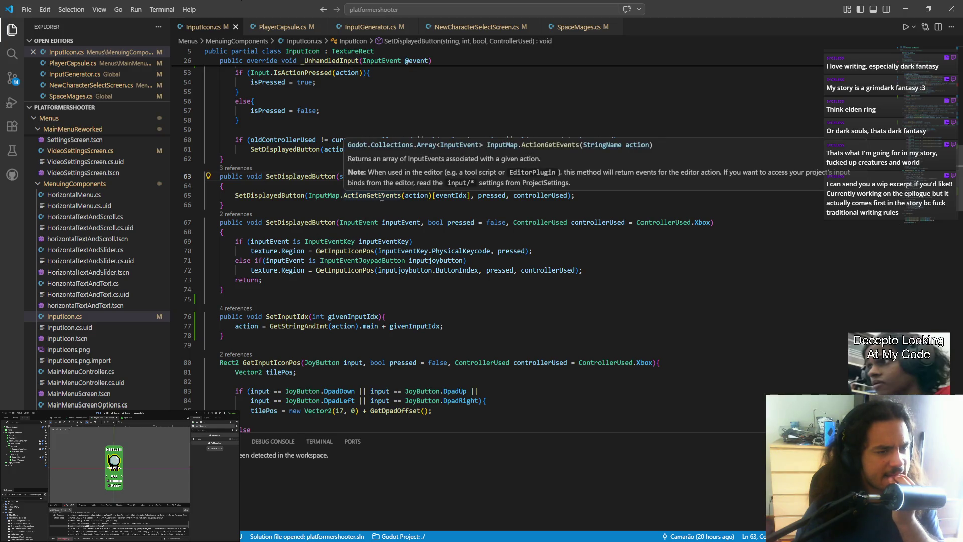
pyautogui.scroll(3, 381, 197)
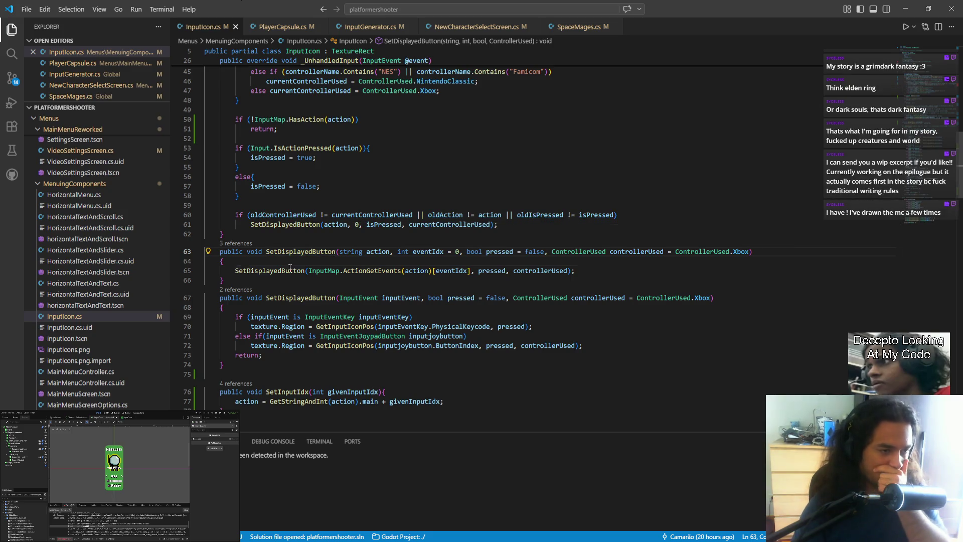
pyautogui.scroll(1, 289, 273)
# - Move the HasAction early-return check from _UnhandledInput to the top of SetDisplayedButton
pyautogui.moveTo(277, 154)
pyautogui.mouseDown()
pyautogui.moveTo(237, 154)
pyautogui.moveTo(235, 145)
pyautogui.mouseUp()
pyautogui.hotkey('ctrl', 'c')
pyautogui.press('Delete')
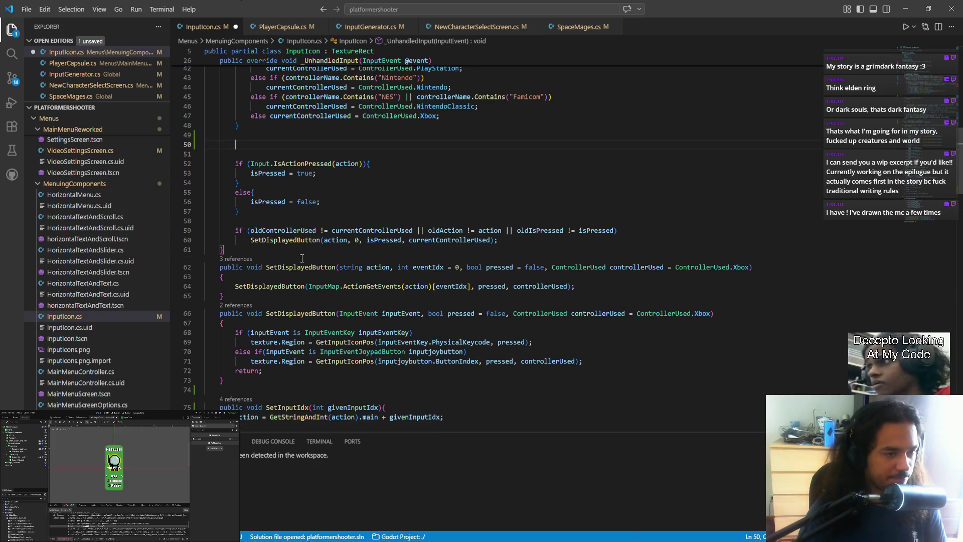
pyautogui.click(235, 286)
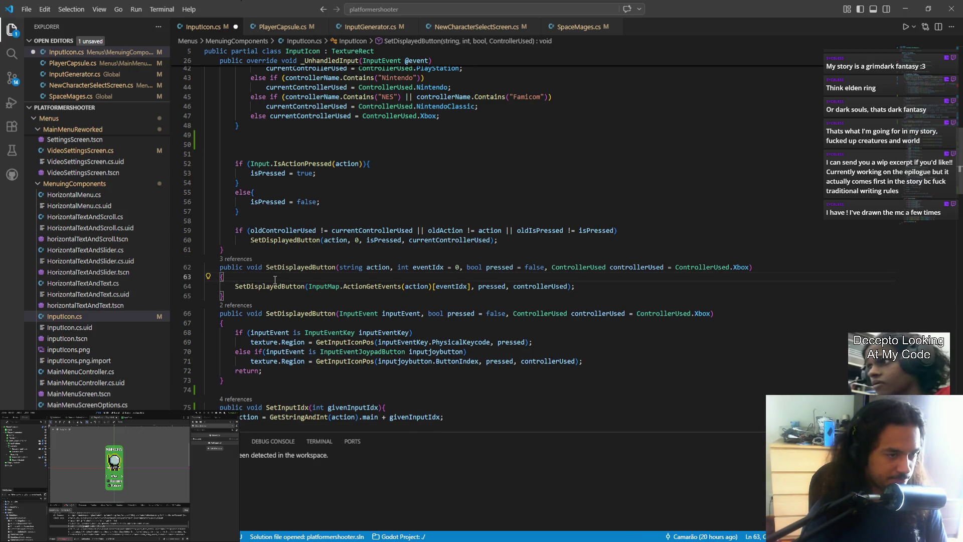
pyautogui.hotkey('ctrl', 'v')
# - Remove the leftover blank lines, save InputIcon.cs, and run the game with F5
pyautogui.click(239, 144)
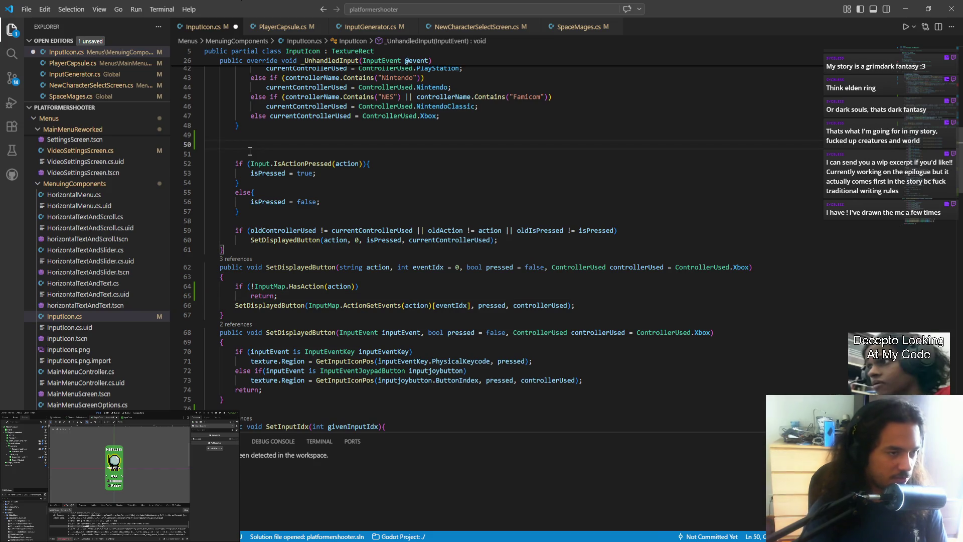
pyautogui.press('BackSpace')
pyautogui.press('BackSpace')
pyautogui.hotkey('ctrl', 's')
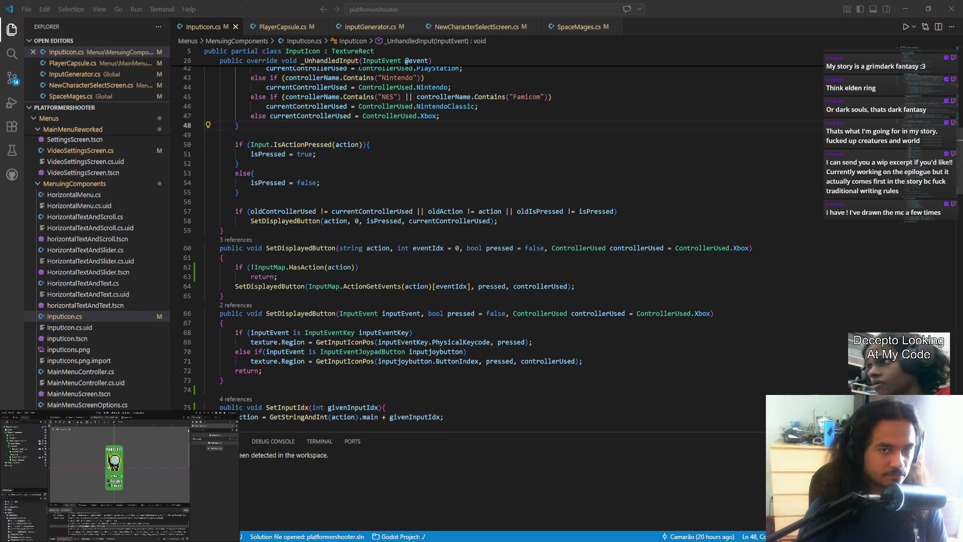
pyautogui.press('F5')
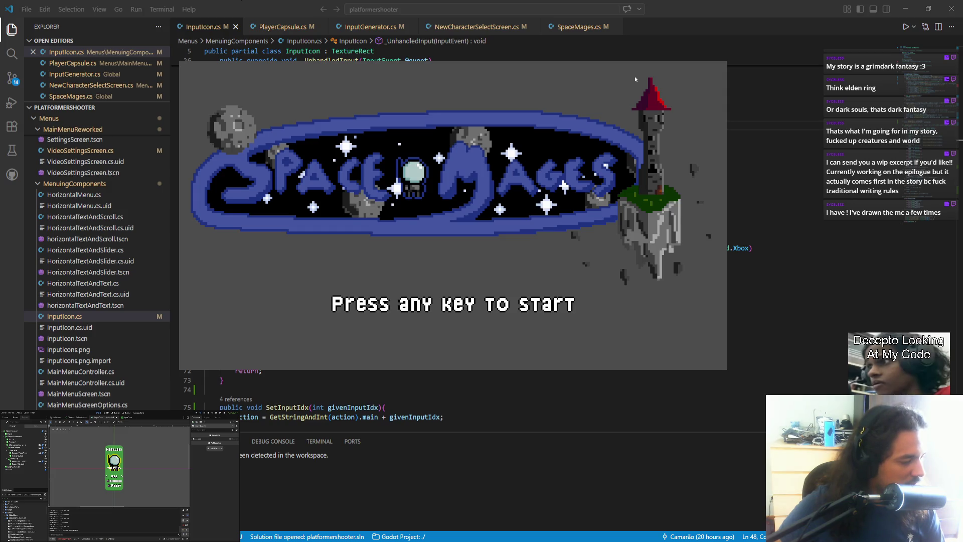
# - Go past the title screen and Play to Character Select to check the button icons
pyautogui.press('Return')
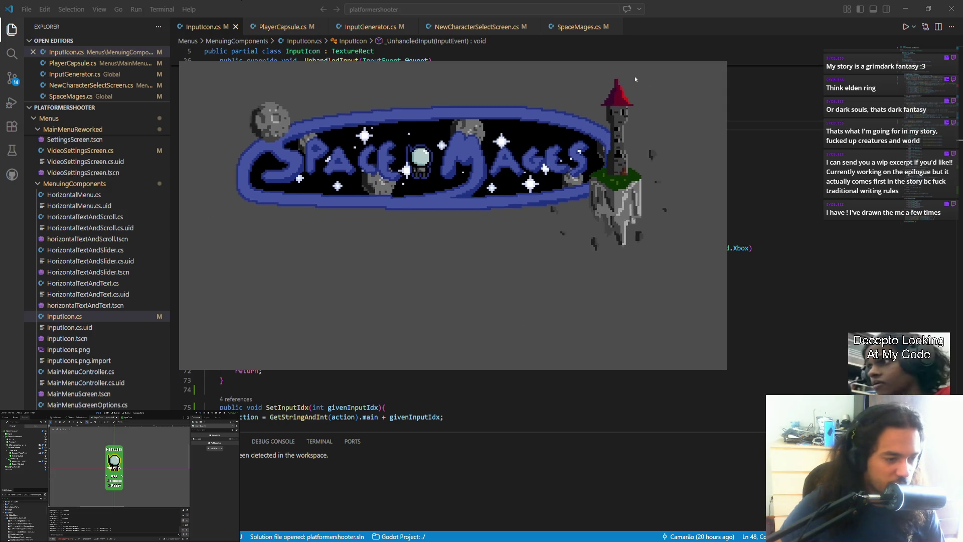
pyautogui.press('Return')
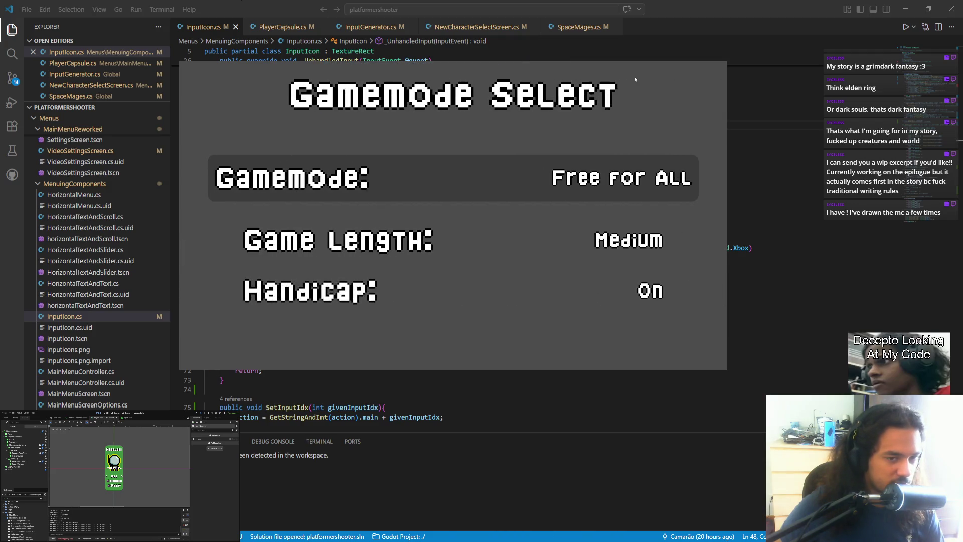
pyautogui.press('Return')
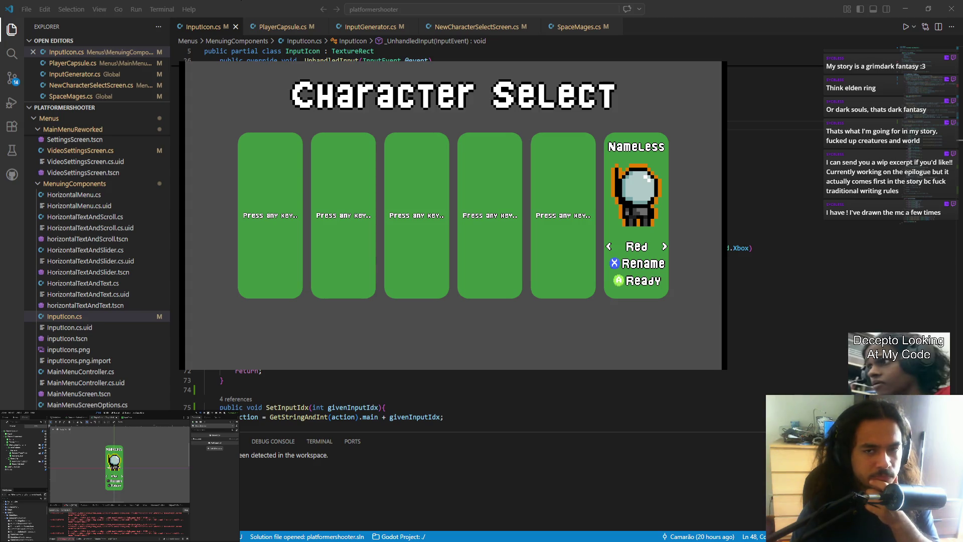
# - Close the game and select lines 61 to 63 of InputIcon.cs
pyautogui.hotkey('alt', 'F4')
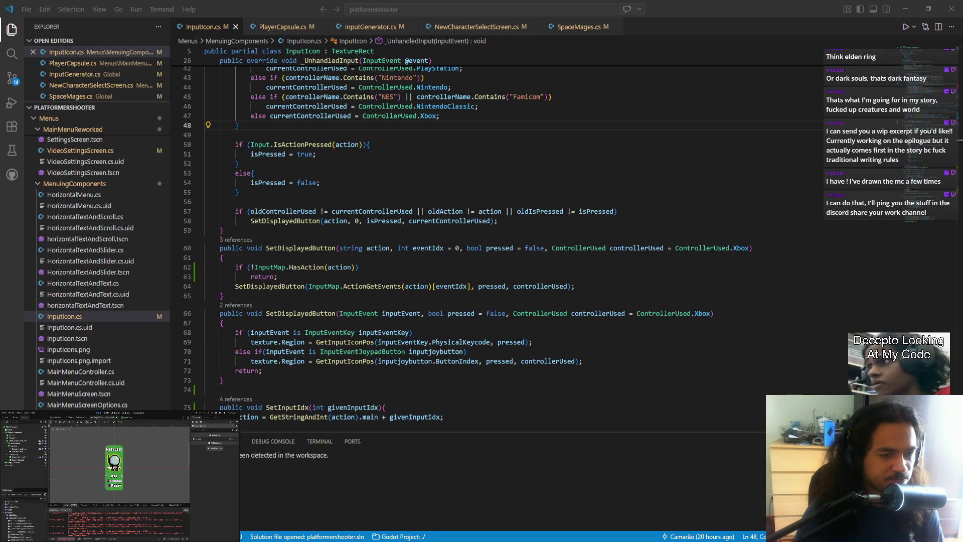
pyautogui.scroll(2, 276, 327)
pyautogui.moveTo(276, 327); pyautogui.dragTo(275, 308)
# - Paste the HasAction return guard at line 49 of InputIcon.cs, save, and switch to OBS
pyautogui.scroll(4, 366, 358)
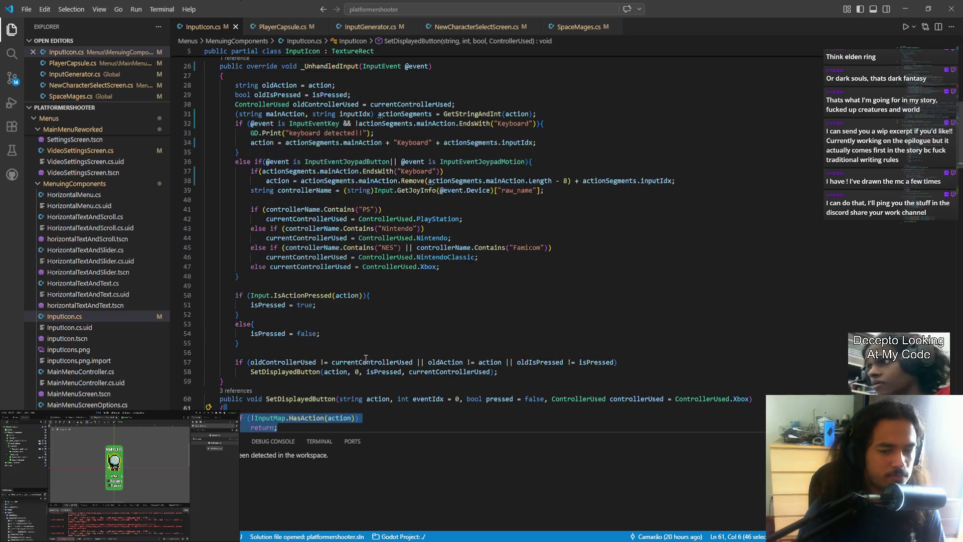
pyautogui.click(277, 284)
pyautogui.press('Return')
pyautogui.press('Return')
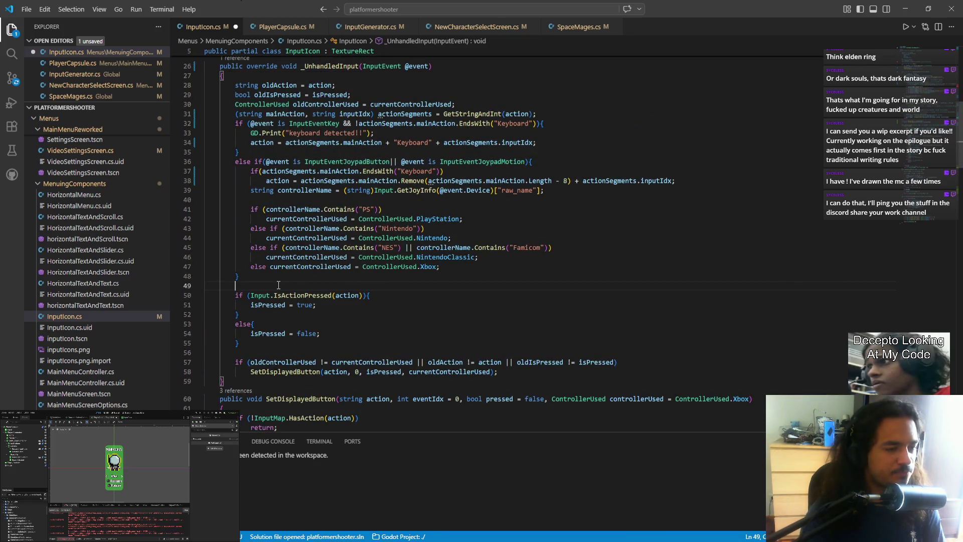
pyautogui.hotkey('ctrl', 'v')
pyautogui.hotkey('ctrl', 's')
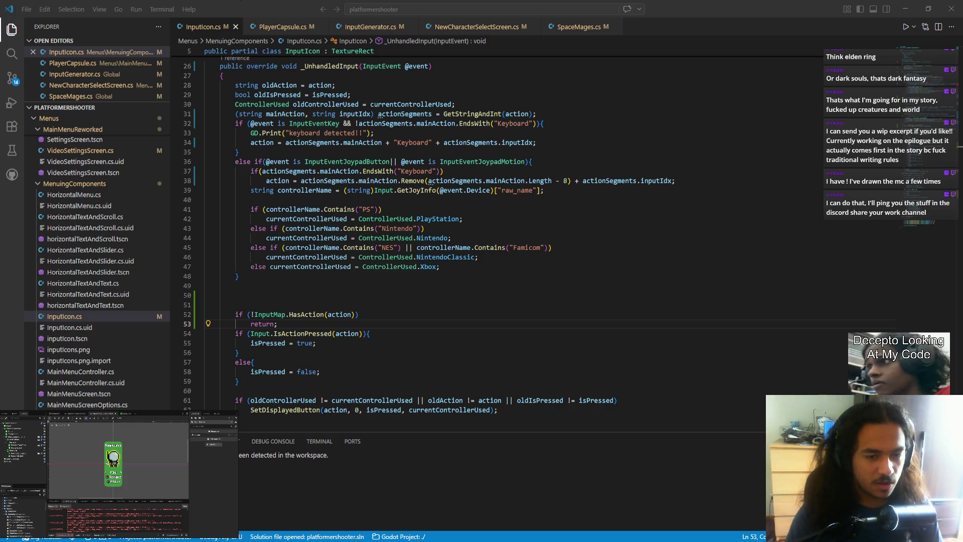
pyautogui.hotkey('alt', 'Tab')
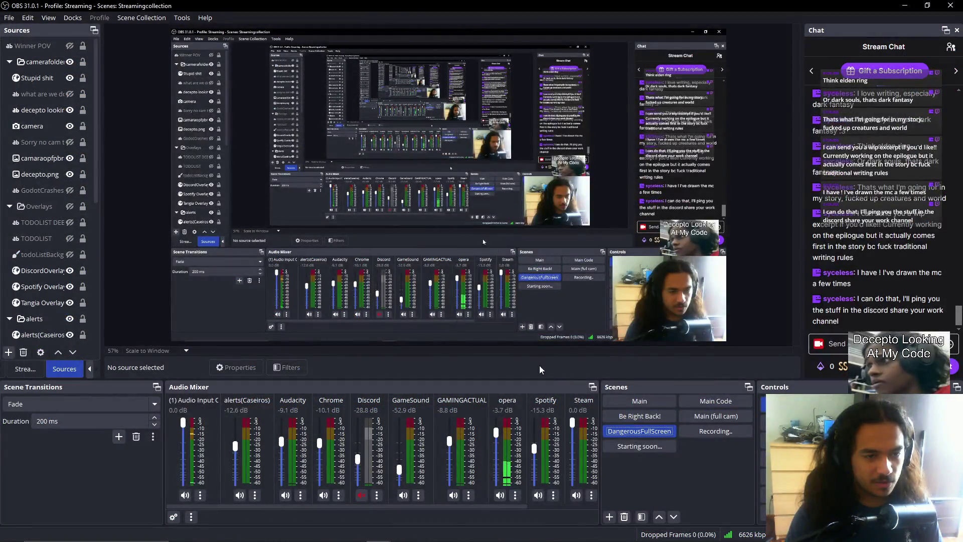
# - Bring OBS forward, move the crash report dialog aside, and select the Main scene
pyautogui.hotkey('alt', 'Tab')
pyautogui.moveTo(508, 199)
pyautogui.mouseDown()
pyautogui.moveTo(497, 186)
pyautogui.moveTo(501, 168)
pyautogui.moveTo(337, 138)
pyautogui.moveTo(353, 134)
pyautogui.mouseUp()
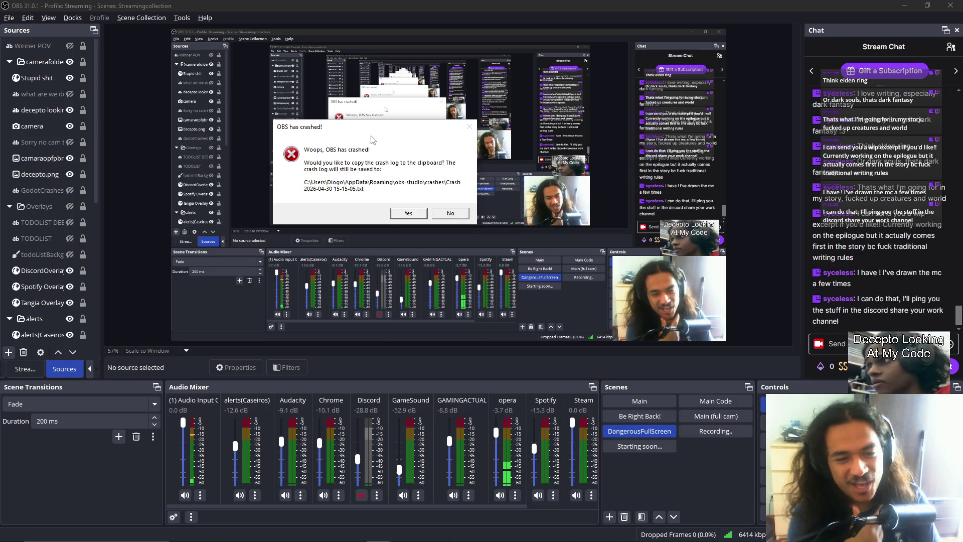
pyautogui.click(633, 401)
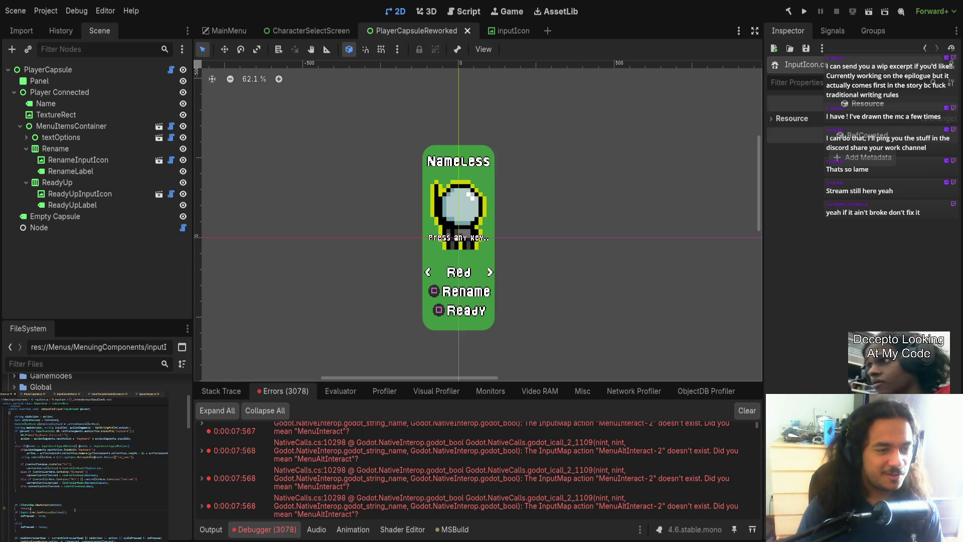
# - Review the HasAction guard lines, then run the project from Godot's toolbar
pyautogui.scroll(1, 85, 472)
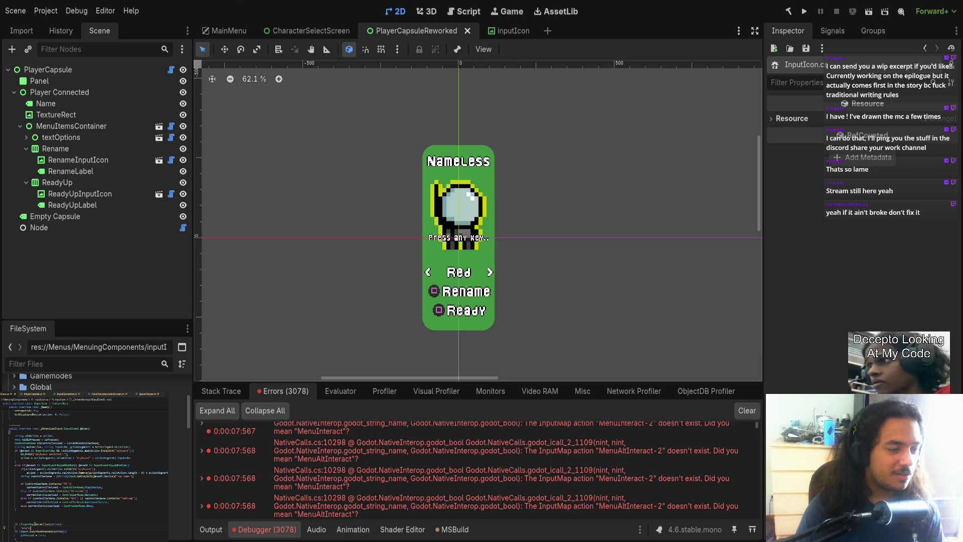
pyautogui.moveTo(31, 520); pyautogui.dragTo(31, 525)
pyautogui.click(70, 531)
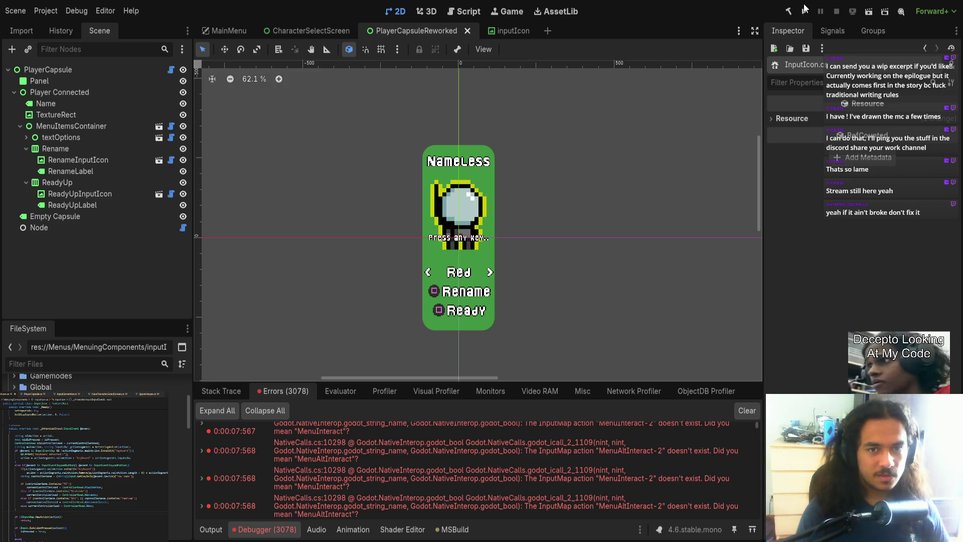
pyautogui.click(804, 11)
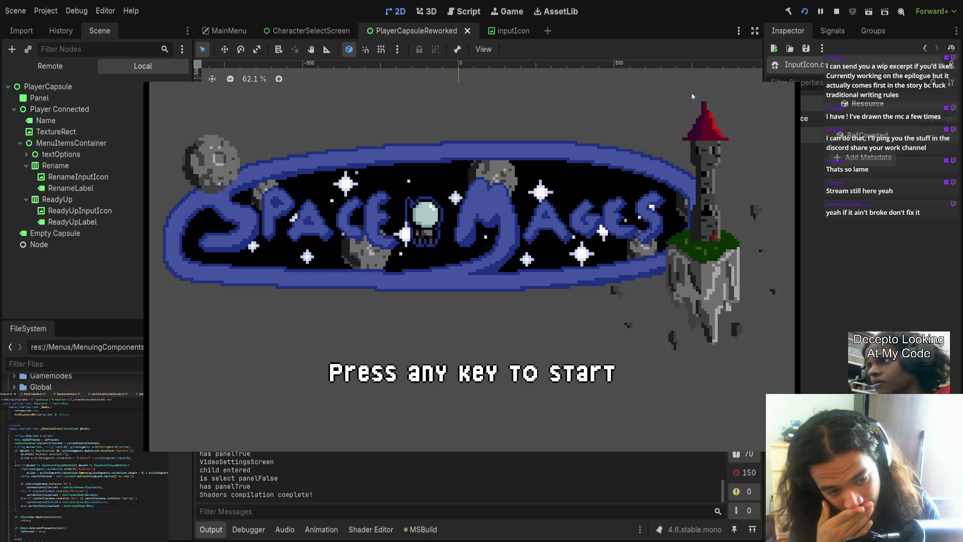
# - Navigate from the title screen through Gamemode Select into Character Select as a keyboard player
pyautogui.press('h')
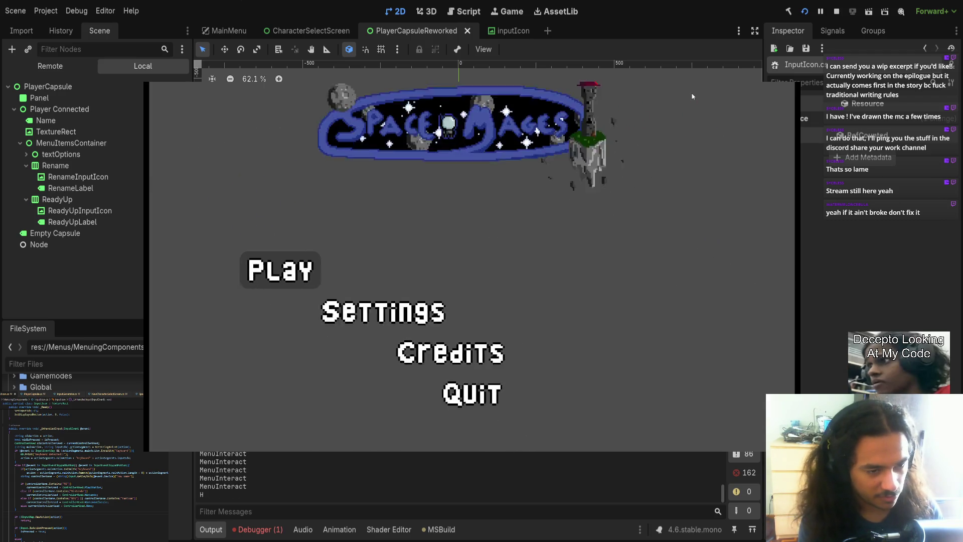
pyautogui.press('h')
pyautogui.press('s')
pyautogui.press('s')
pyautogui.press('w')
pyautogui.press('w')
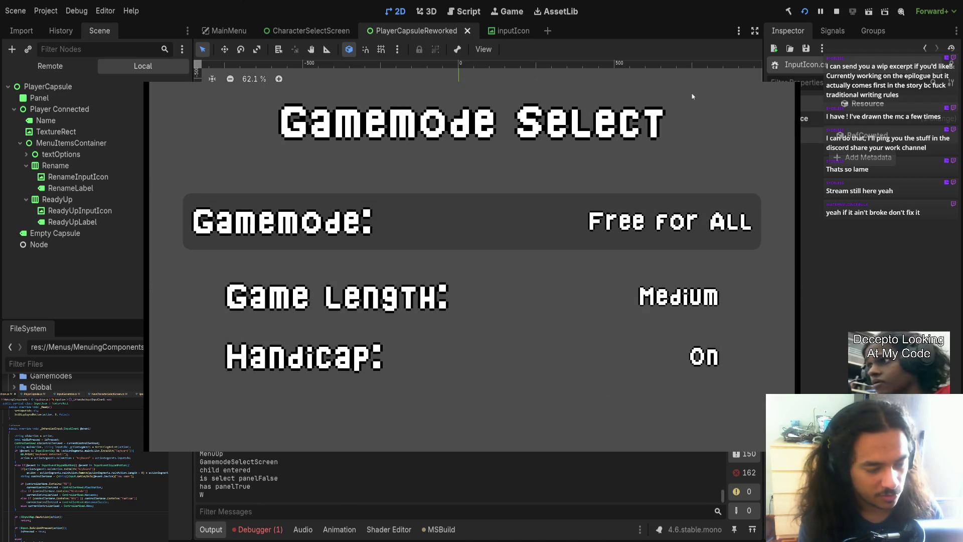
pyautogui.press('h')
pyautogui.press('j')
pyautogui.press('j')
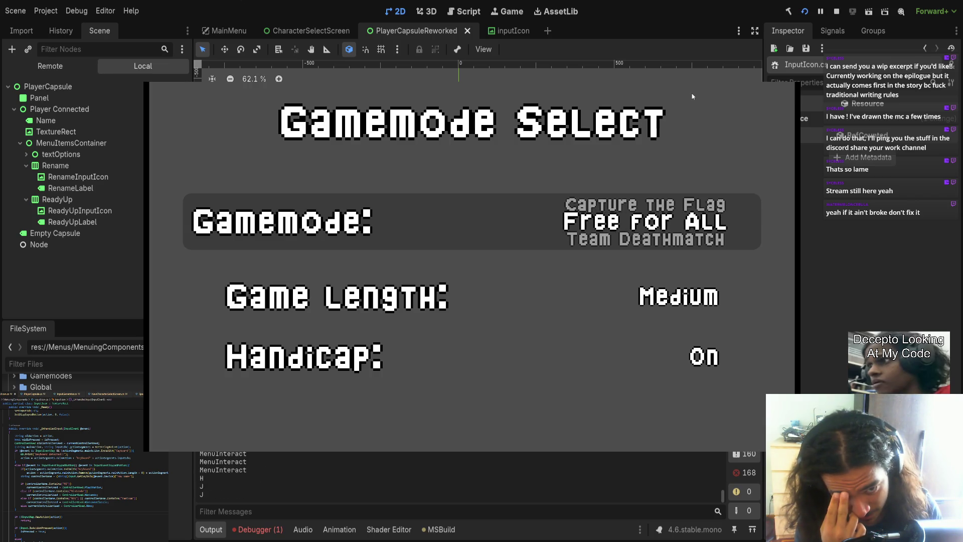
pyautogui.press('j')
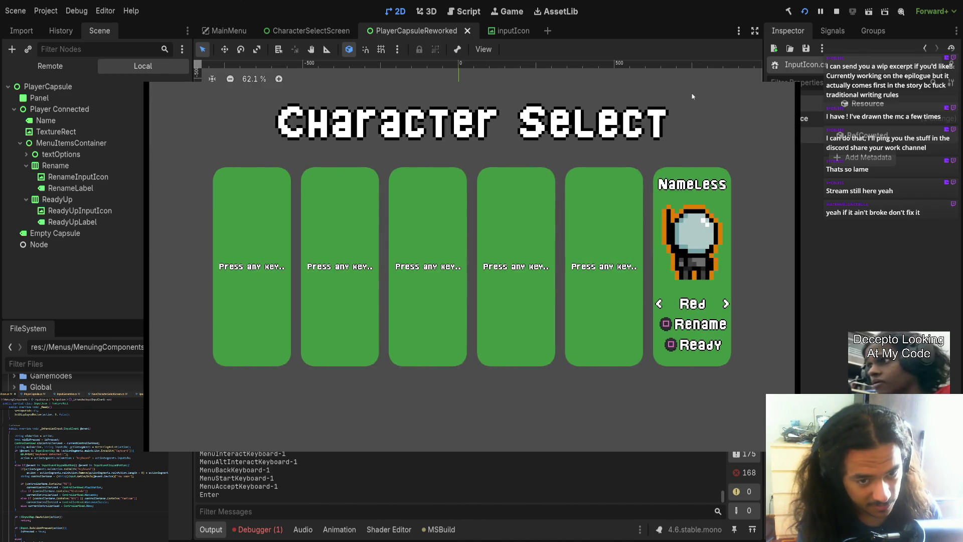
# - Test the Rename and Ready prompt icons with the J, K and H keys, then quit the game
pyautogui.press('j')
pyautogui.press('k')
pyautogui.press('k')
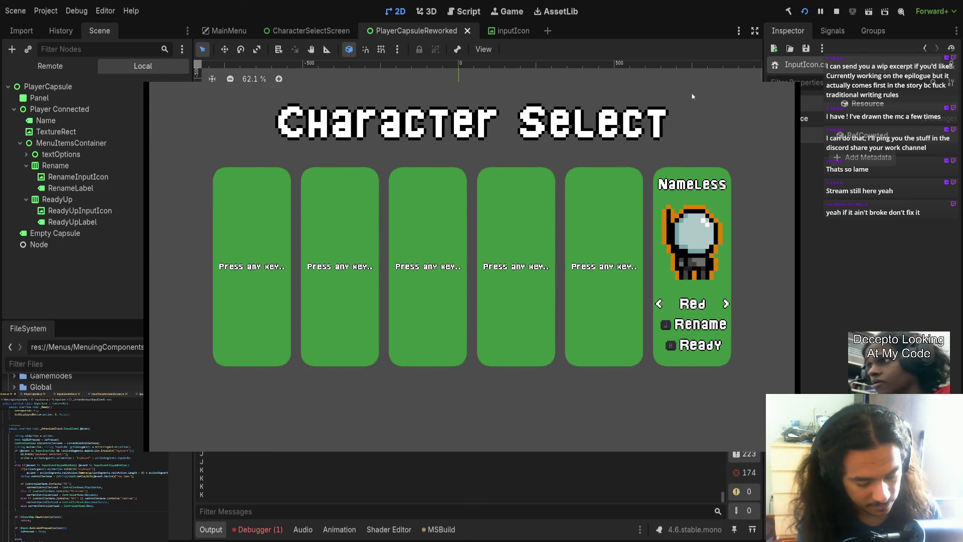
pyautogui.press('j')
pyautogui.press('h')
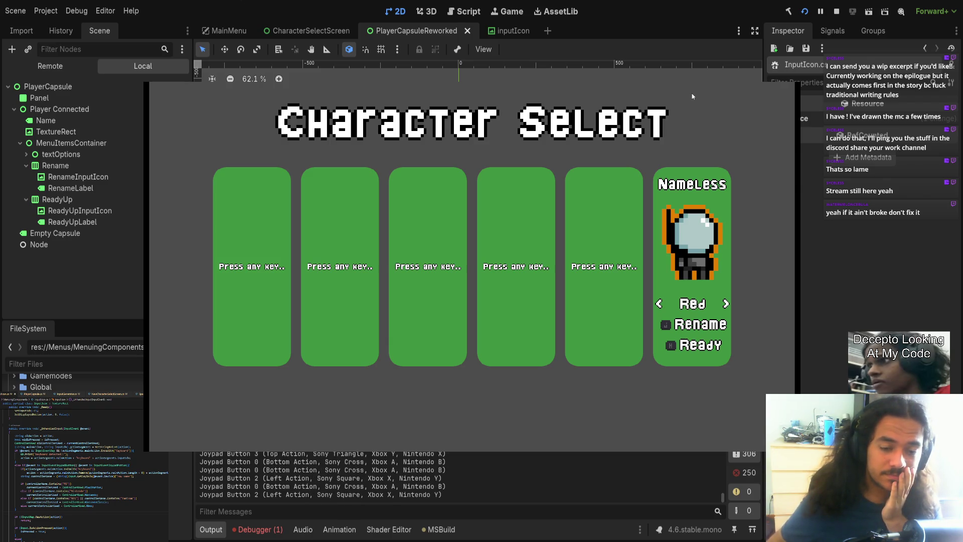
pyautogui.hotkey('alt', 'F4')
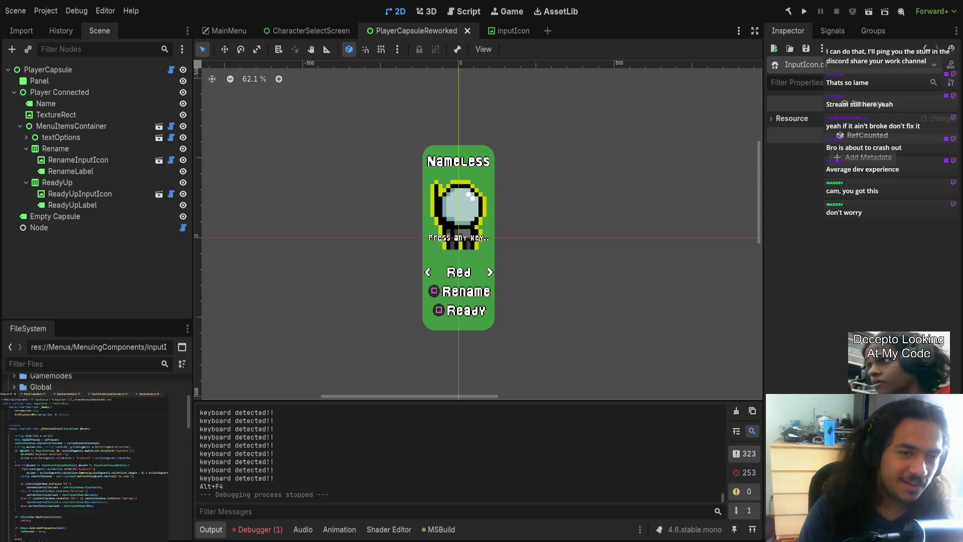
pyautogui.hotkey('alt', 'Tab')
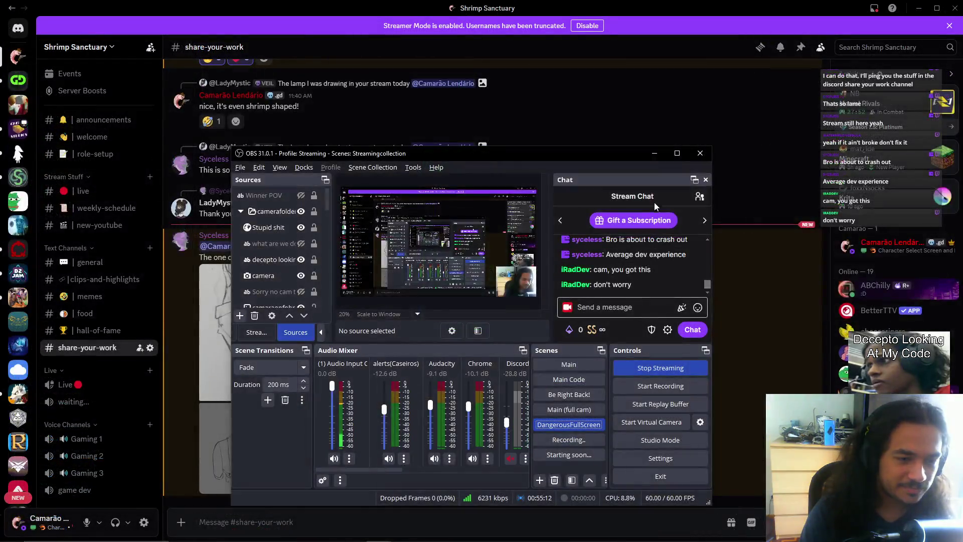
# - Minimize OBS, read the share-your-work artwork message, and open its purple hoodie drawing full size
pyautogui.click(656, 154)
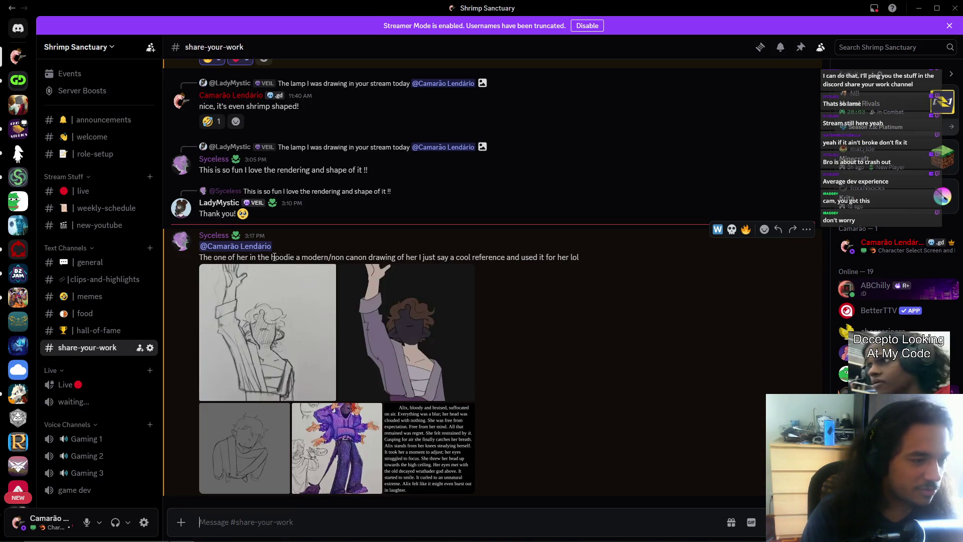
pyautogui.moveTo(248, 257); pyautogui.dragTo(399, 253)
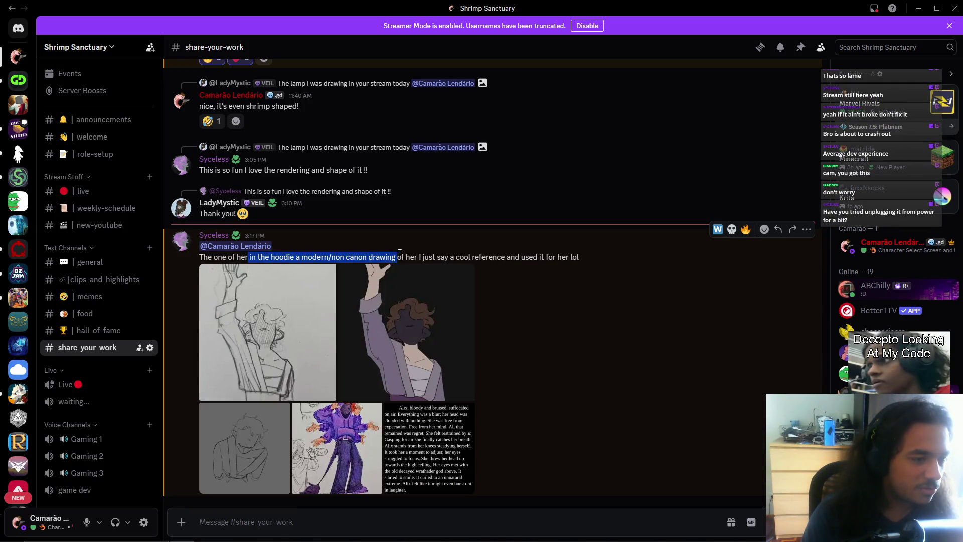
pyautogui.click(502, 269)
pyautogui.moveTo(327, 256); pyautogui.dragTo(200, 257)
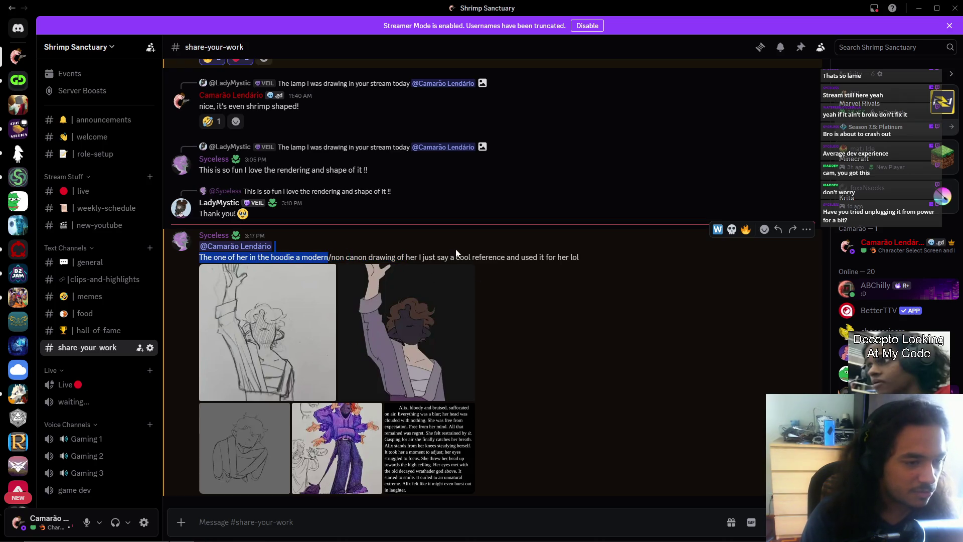
pyautogui.keyDown('shift'); pyautogui.click(454, 256); pyautogui.keyUp('shift')
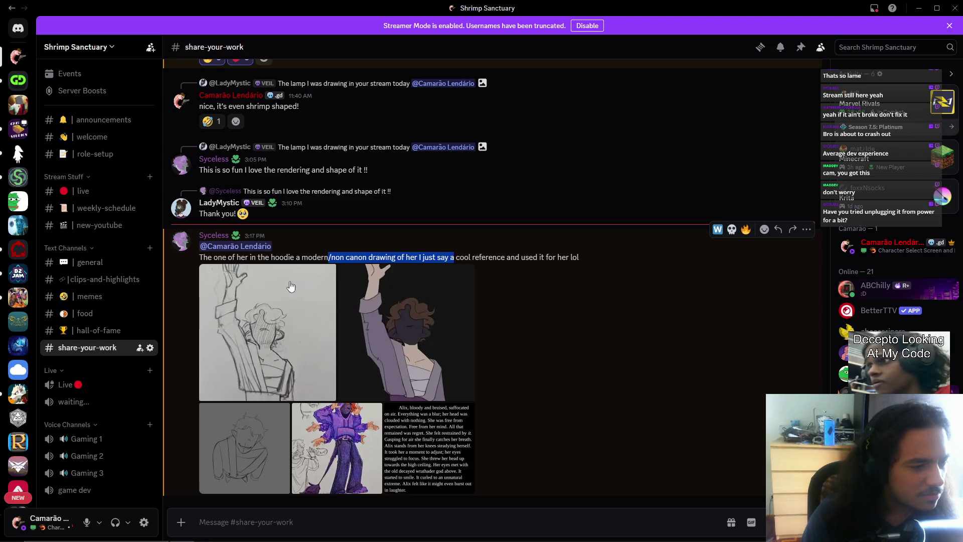
pyautogui.moveTo(404, 257); pyautogui.dragTo(506, 255)
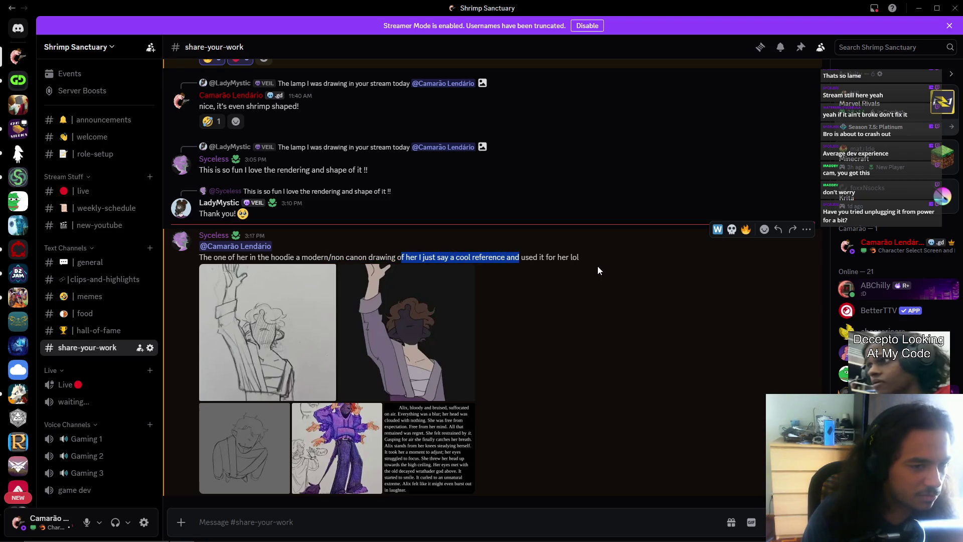
pyautogui.click(597, 266)
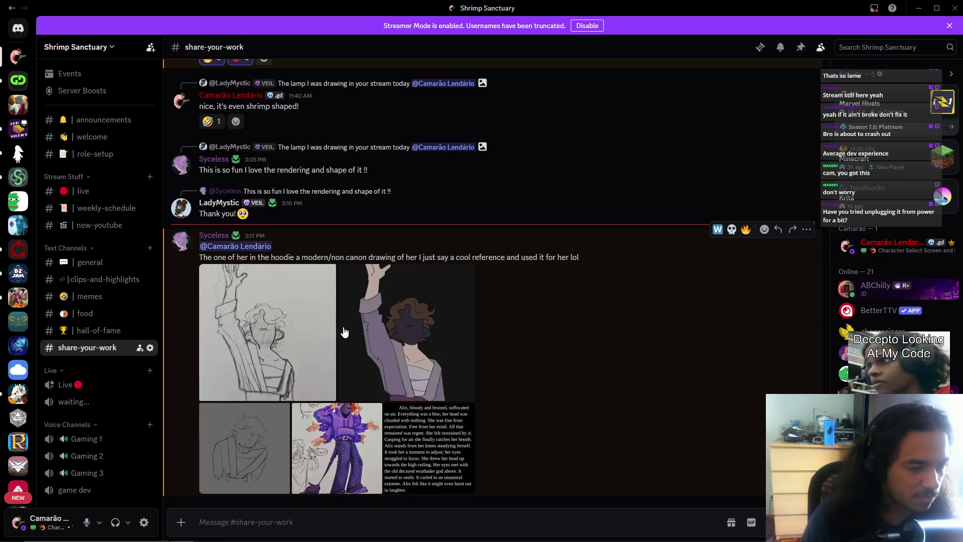
pyautogui.moveTo(203, 258); pyautogui.dragTo(406, 258)
pyautogui.click(476, 272)
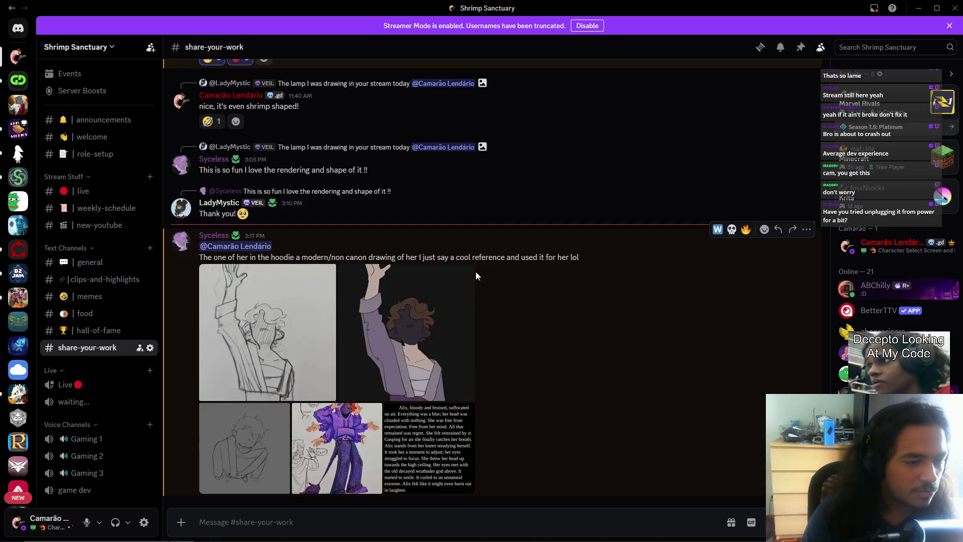
pyautogui.click(337, 411)
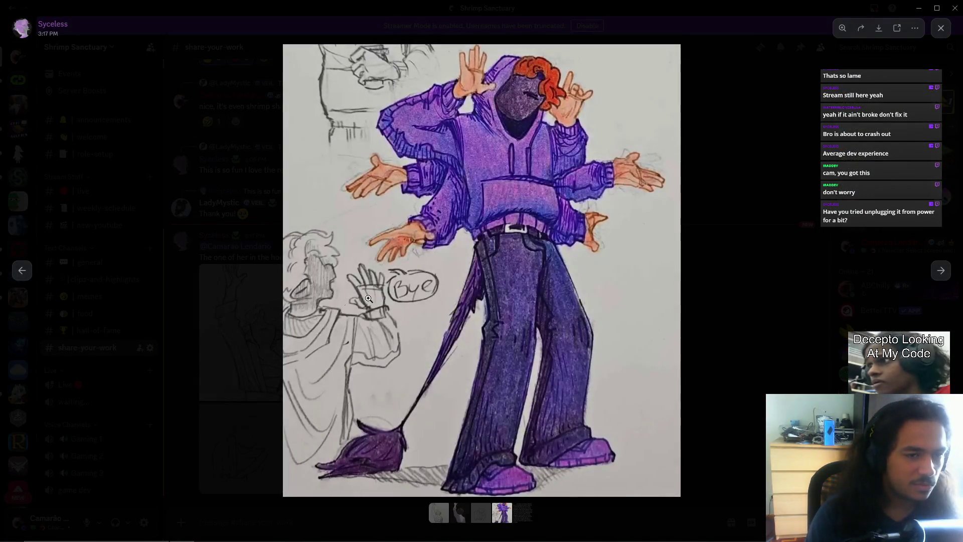
# - Step back through the attachments past the pencil sketch, then forward to the purple hoodie drawing
pyautogui.click(31, 273)
pyautogui.click(30, 275)
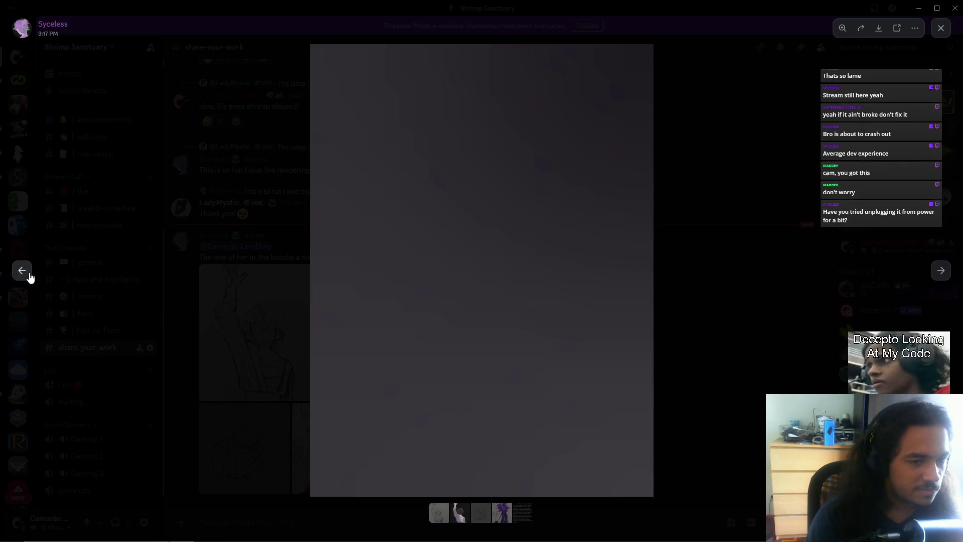
pyautogui.click(22, 271)
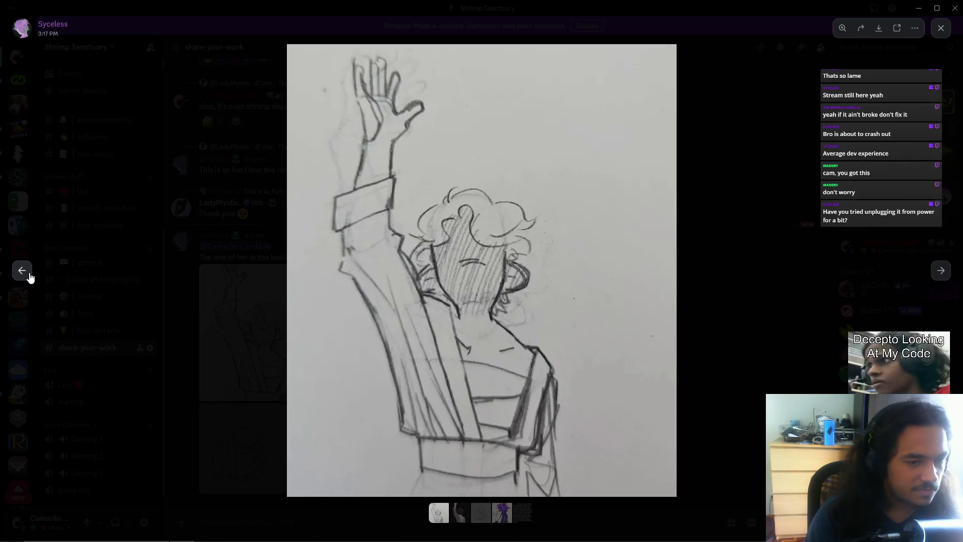
pyautogui.click(29, 276)
pyautogui.click(941, 271)
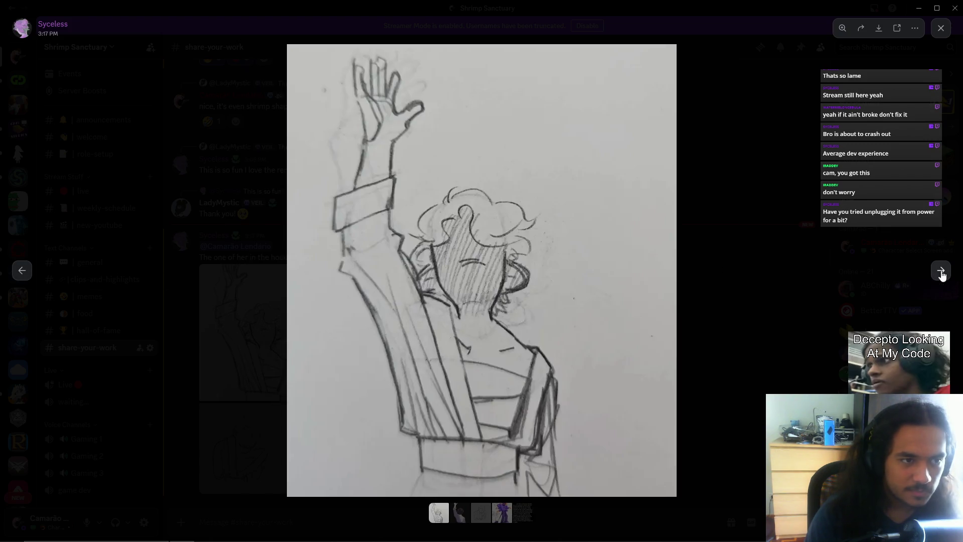
pyautogui.click(941, 272)
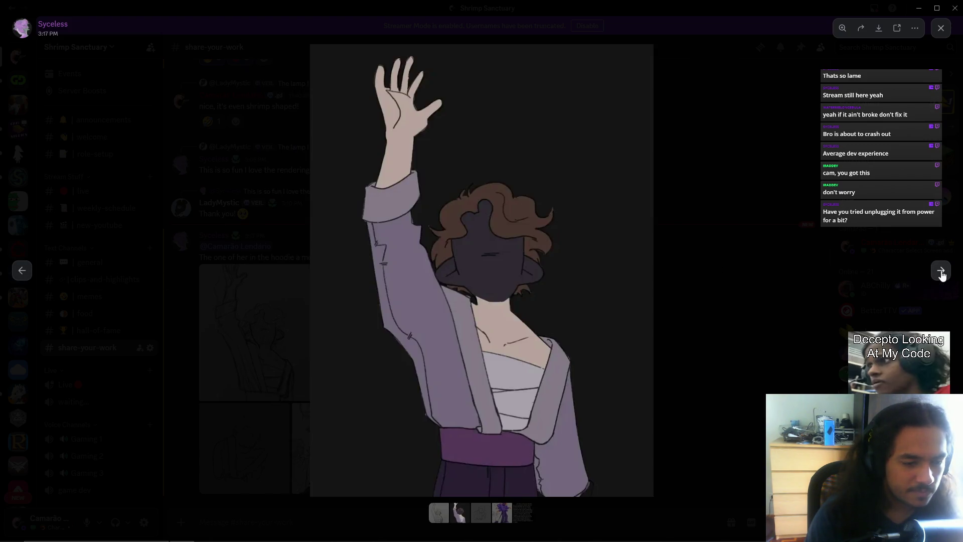
pyautogui.click(940, 271)
pyautogui.click(941, 271)
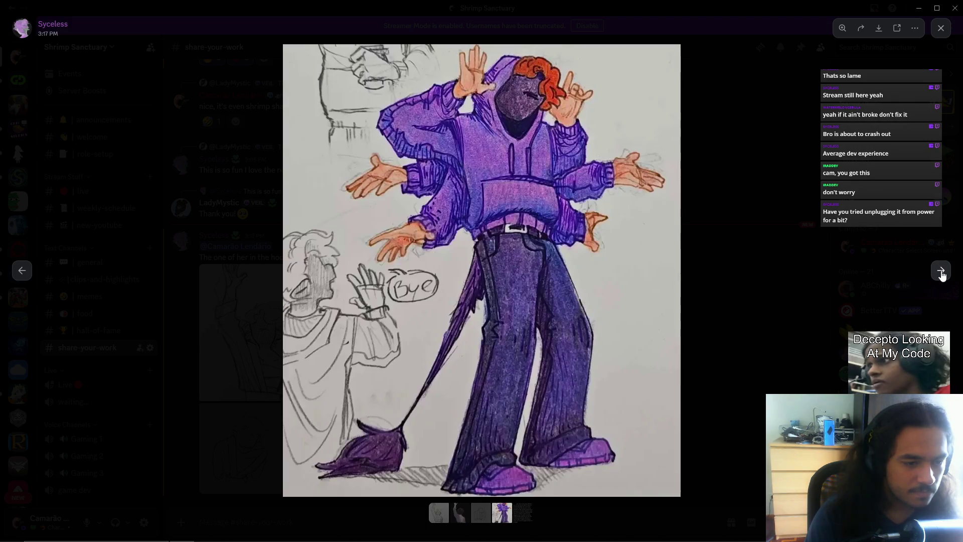
# - Flip back and forth among the sketches and hoodie drawing, ending on the story text attachment
pyautogui.click(22, 271)
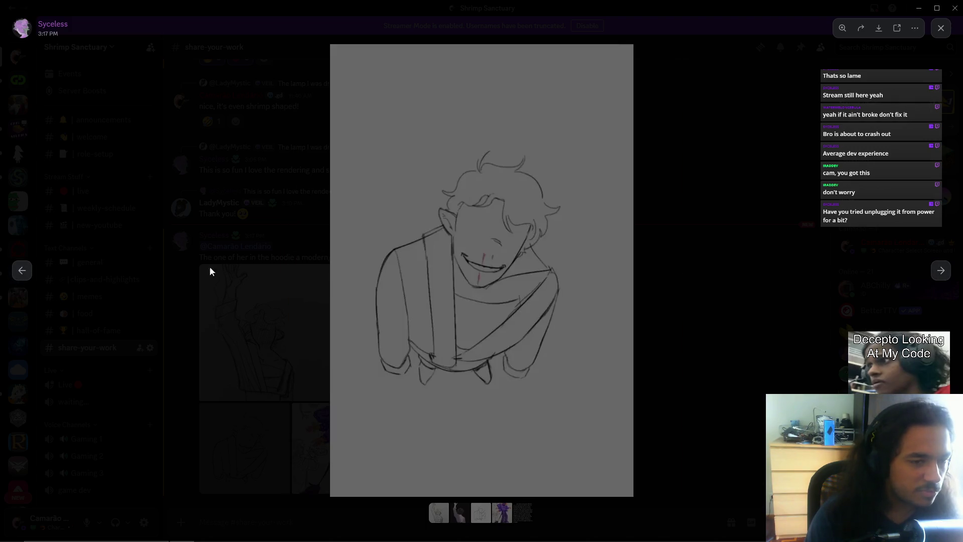
pyautogui.click(21, 270)
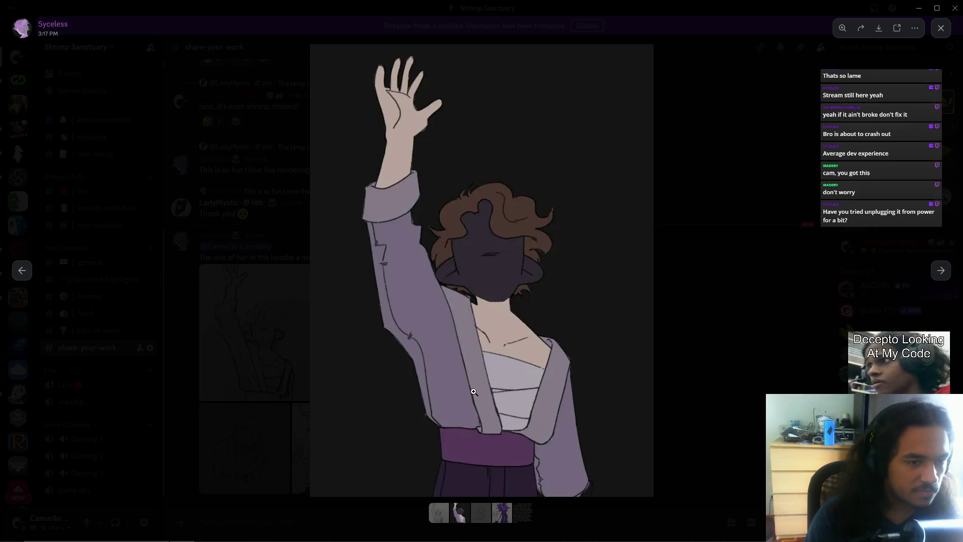
pyautogui.click(940, 270)
pyautogui.click(940, 270)
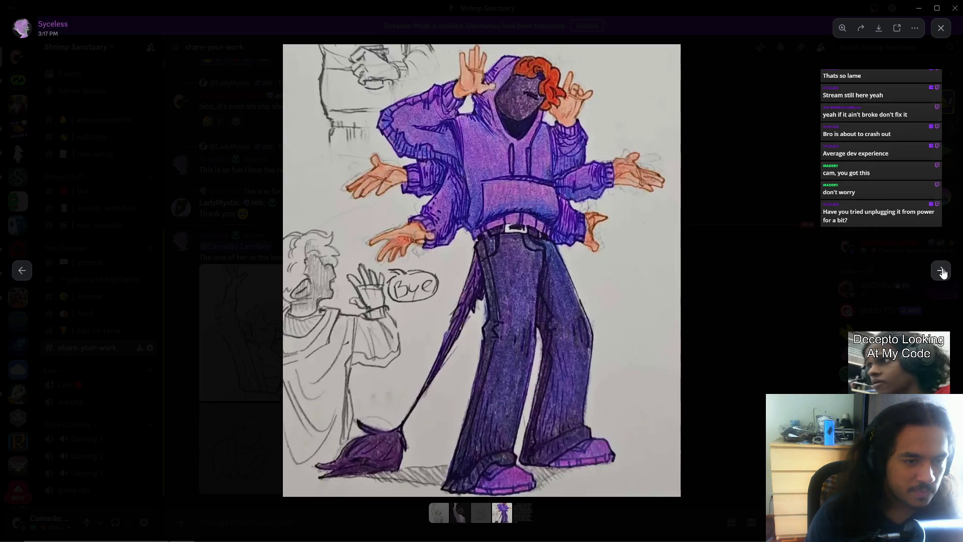
pyautogui.click(21, 273)
pyautogui.click(22, 275)
pyautogui.click(22, 279)
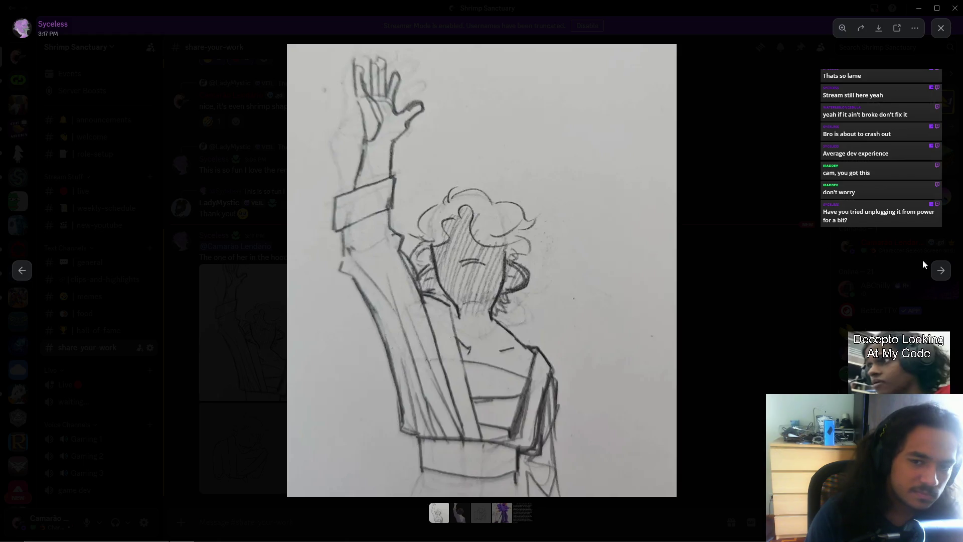
pyautogui.click(937, 271)
pyautogui.click(938, 271)
pyautogui.click(938, 271)
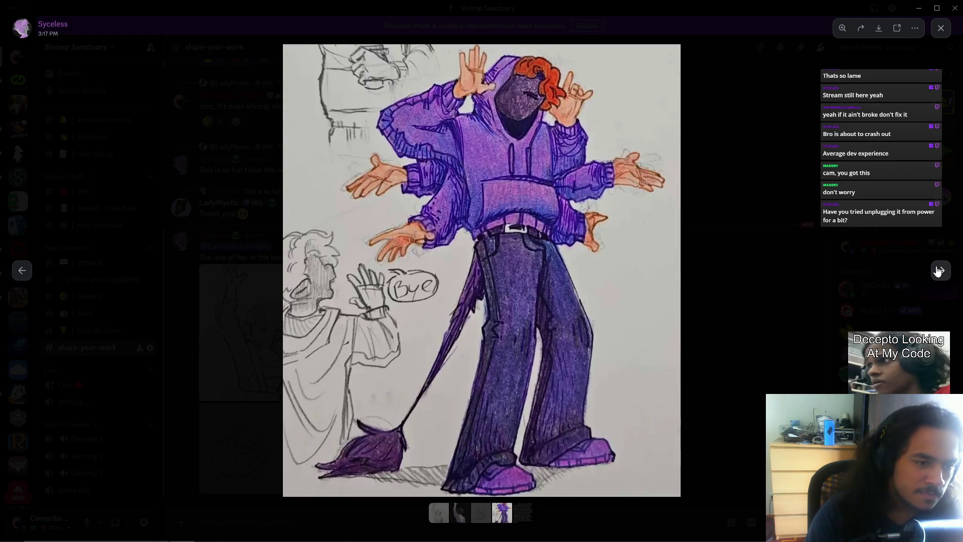
pyautogui.click(937, 271)
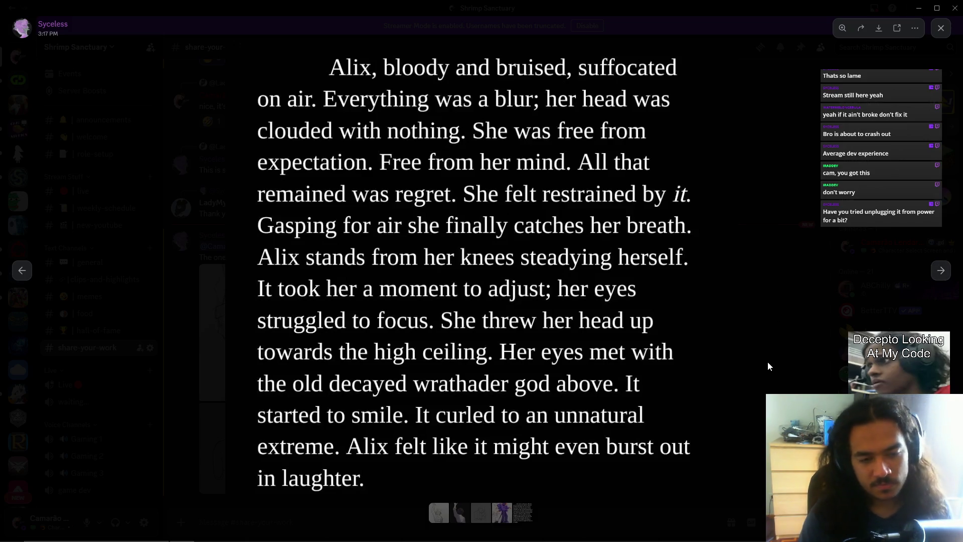
# - Bring the OBS window forward twice and minimize it again each time
pyautogui.hotkey('alt', 'Tab')
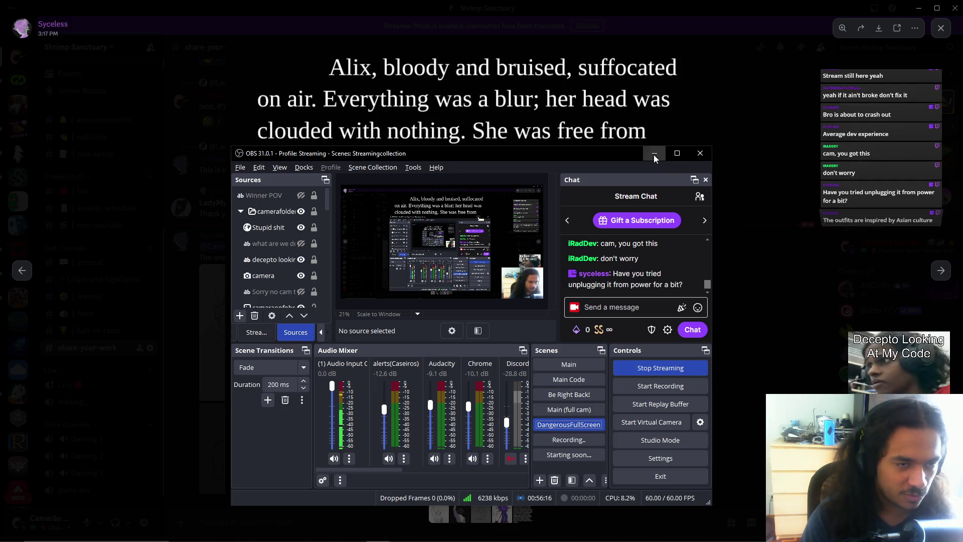
pyautogui.click(654, 155)
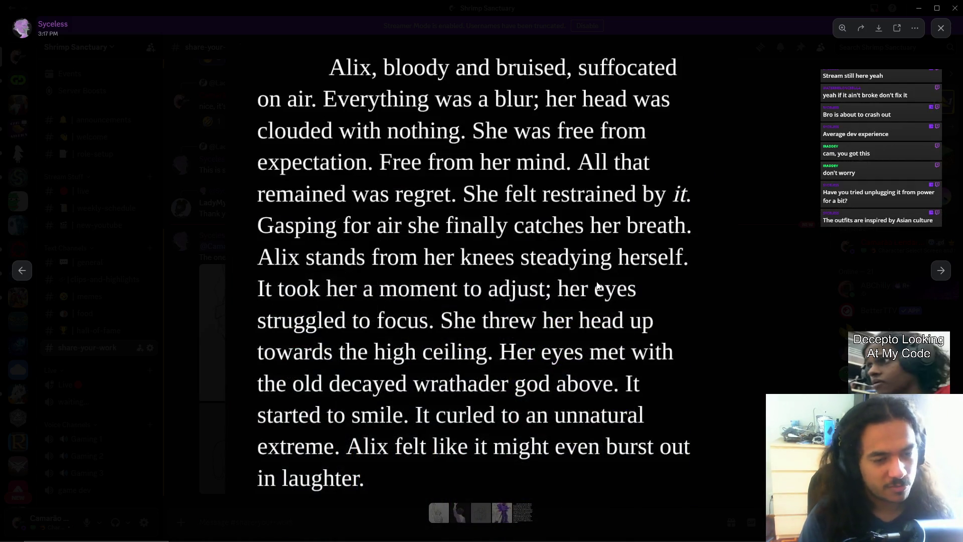
pyautogui.hotkey('alt', 'Tab')
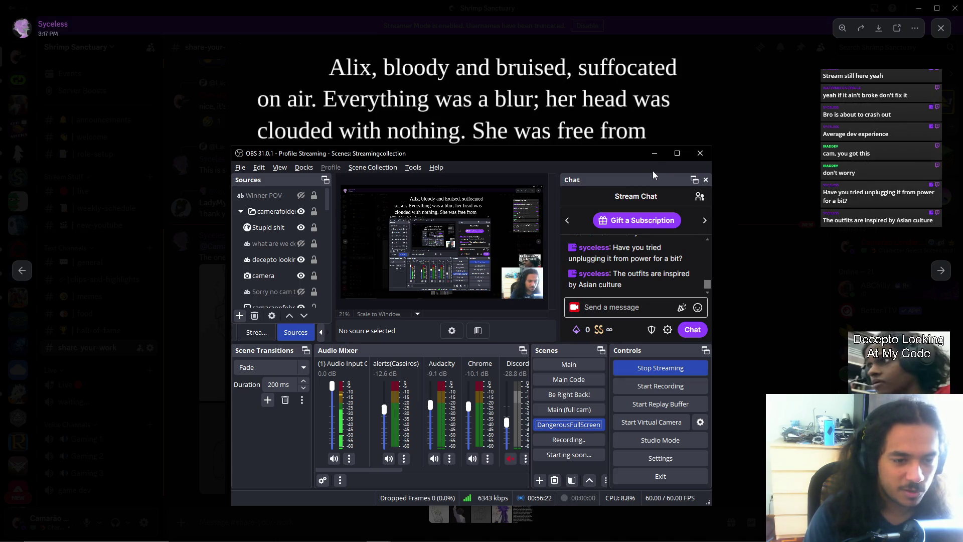
pyautogui.click(655, 153)
# - Step back to the raised-hand artwork, then forward again past the purple hoodie drawing
pyautogui.click(27, 272)
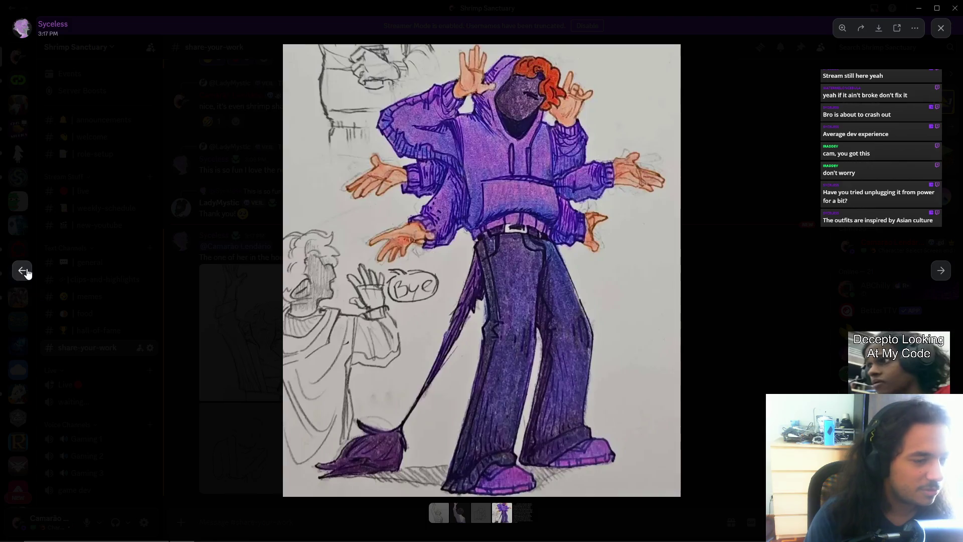
pyautogui.click(23, 271)
pyautogui.click(18, 272)
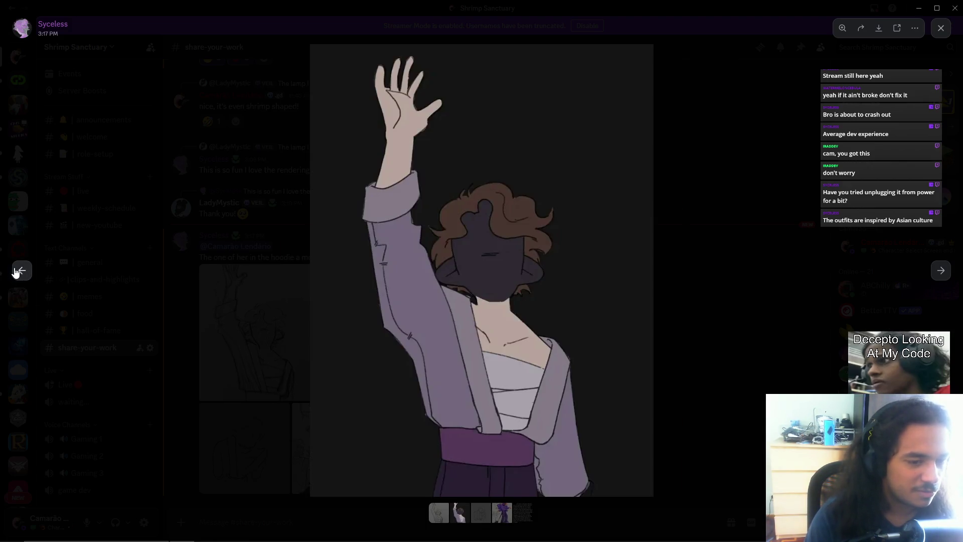
pyautogui.click(940, 271)
pyautogui.click(939, 270)
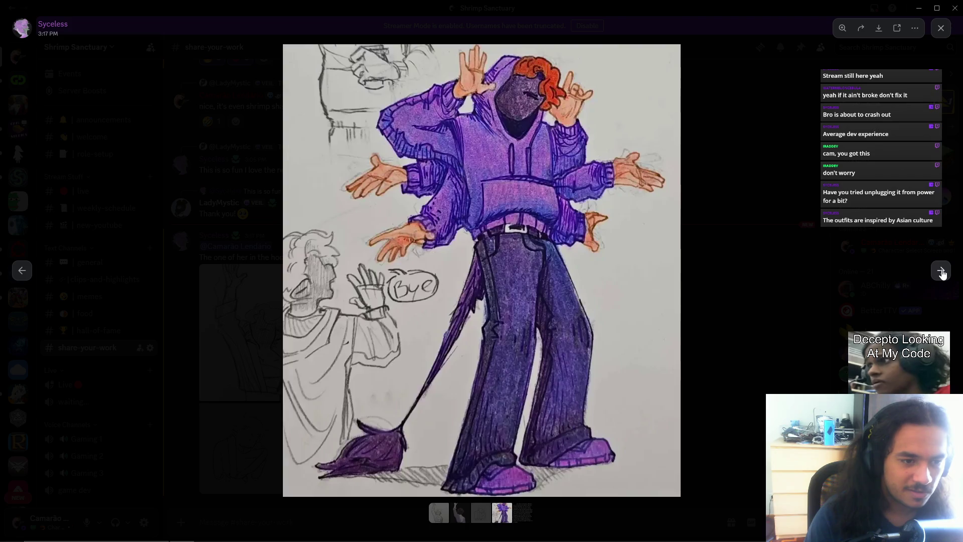
pyautogui.click(940, 271)
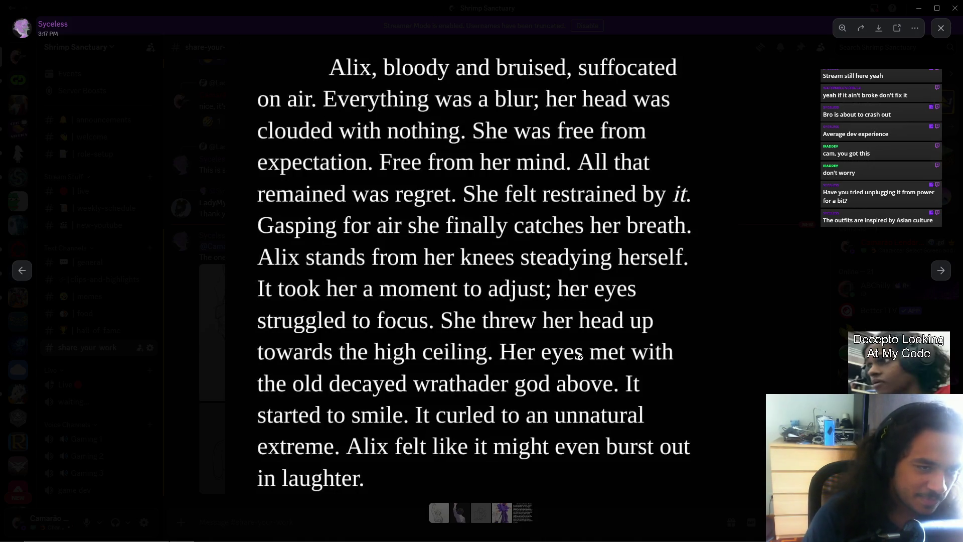
# - Browse back to the raised-arm artwork and forward to the story text, then close the viewer with Esc
pyautogui.click(14, 277)
pyautogui.click(14, 277)
pyautogui.click(16, 275)
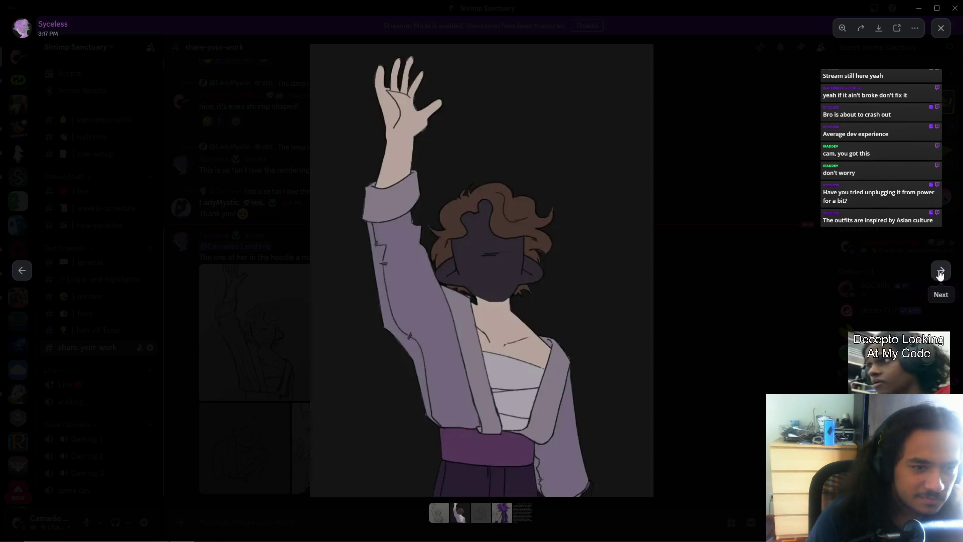
pyautogui.click(939, 272)
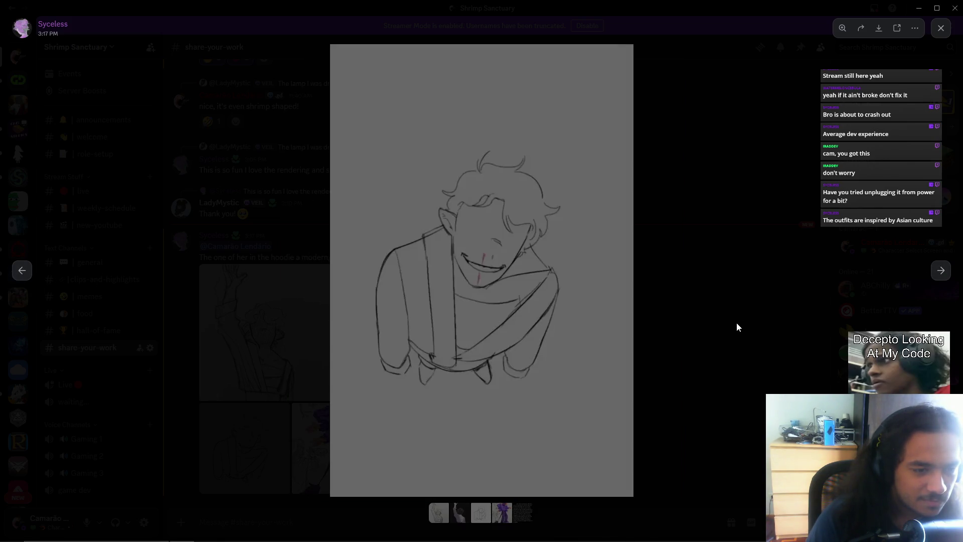
pyautogui.click(939, 271)
pyautogui.click(940, 271)
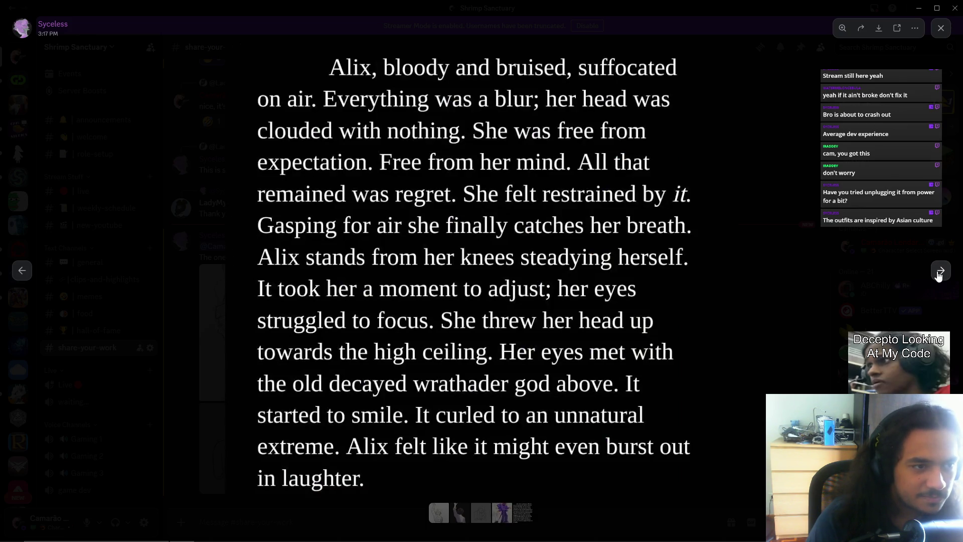
pyautogui.press('Escape')
pyautogui.hotkey('alt', 'Tab')
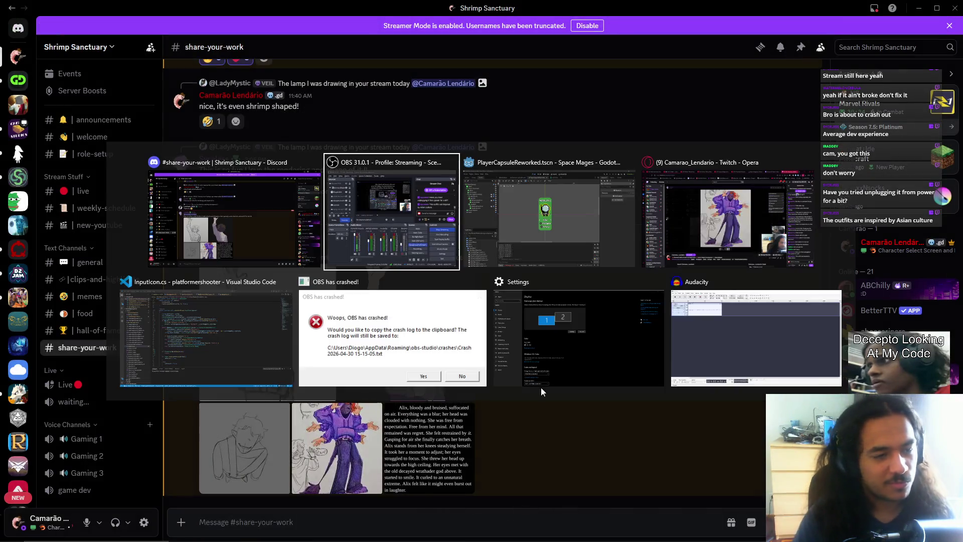
# - Return to the Godot editor and show the Debugger's Errors list with the OnMoveAction NullReferenceException
pyautogui.hotkey('alt', 'Tab')
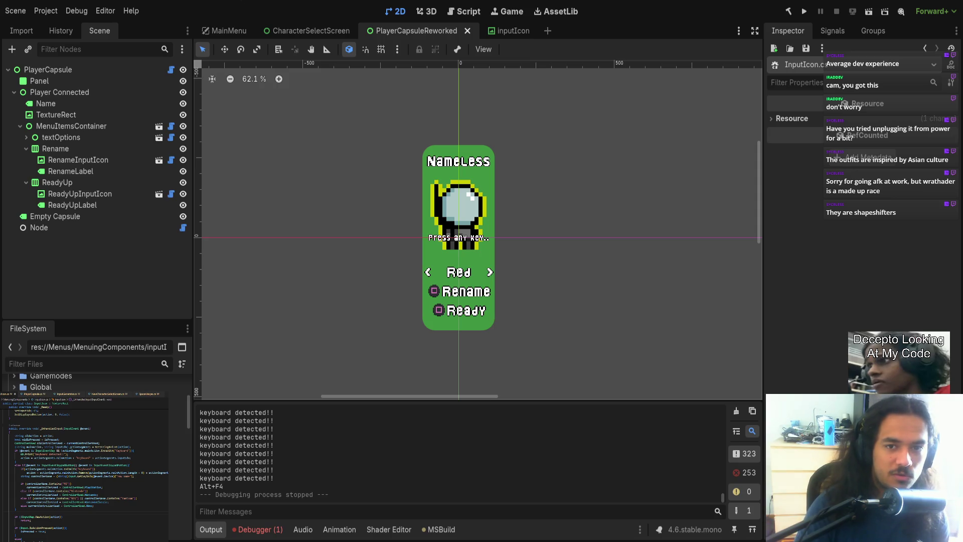
pyautogui.click(261, 531)
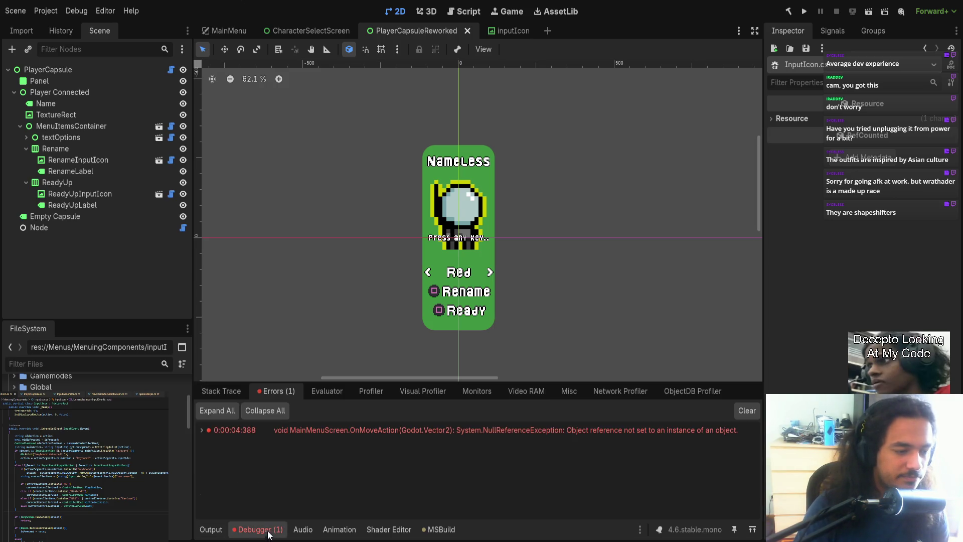
# - Jump to the NullReferenceException's code, then run the project to the Space Mages title screen
pyautogui.click(333, 431)
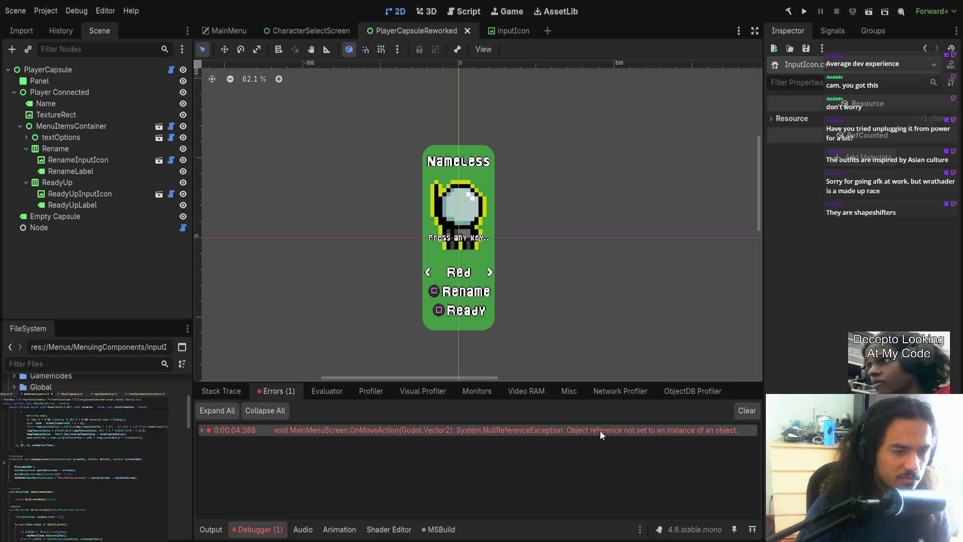
pyautogui.click(804, 11)
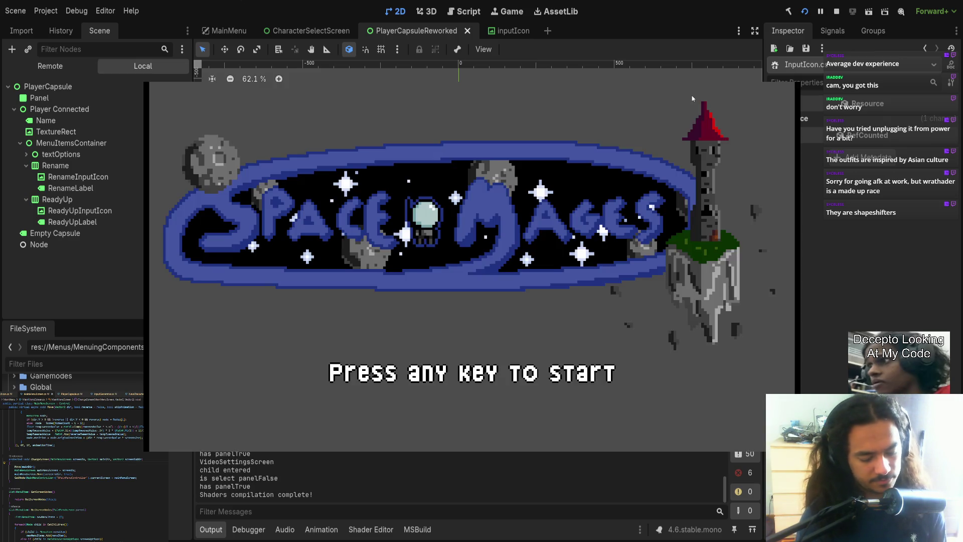
# - Reach Character Select in-game, testing the Escape back action and the keyboard Rename/Ready prompt icons
pyautogui.press('Return')
pyautogui.press('Return')
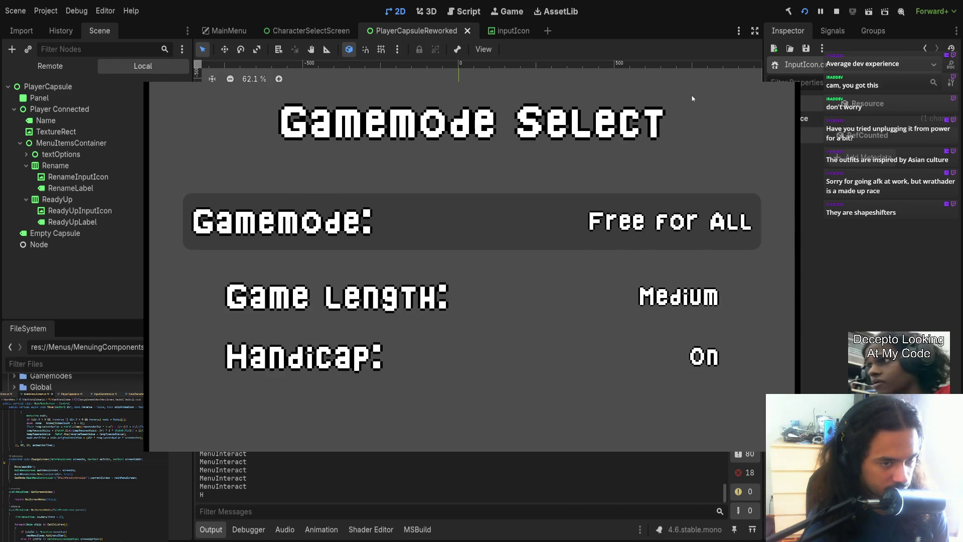
pyautogui.press('Return')
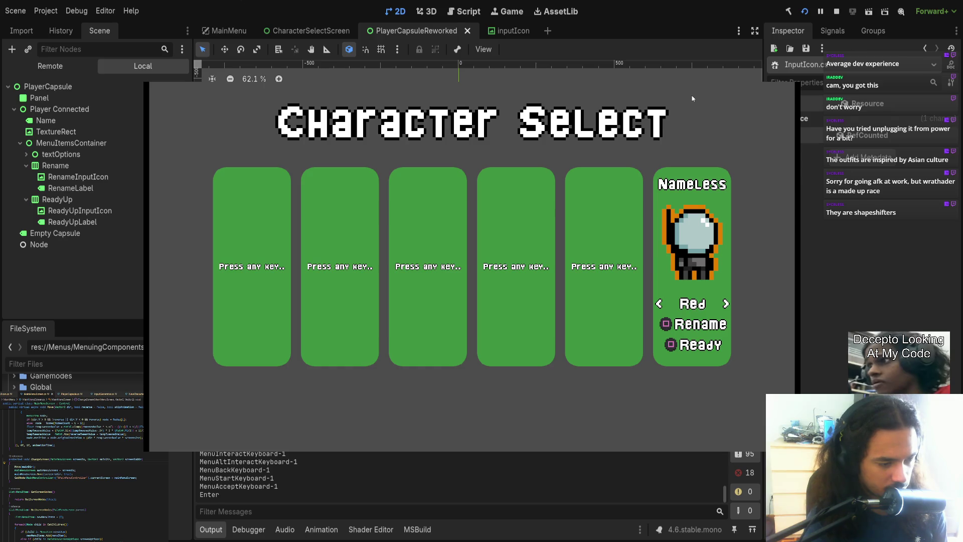
pyautogui.press('Escape')
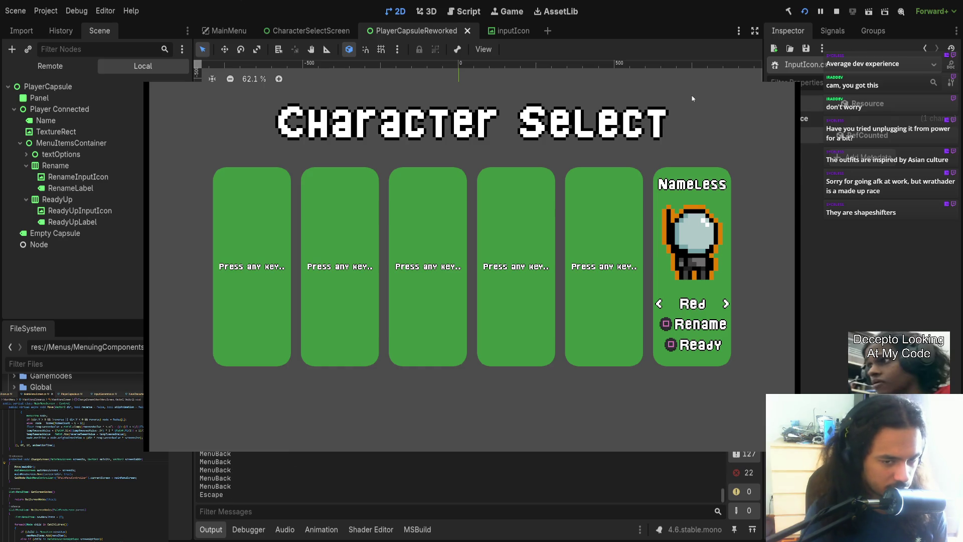
pyautogui.press('d')
pyautogui.press('a')
pyautogui.press('j')
pyautogui.press('j')
pyautogui.press('k')
pyautogui.press('k')
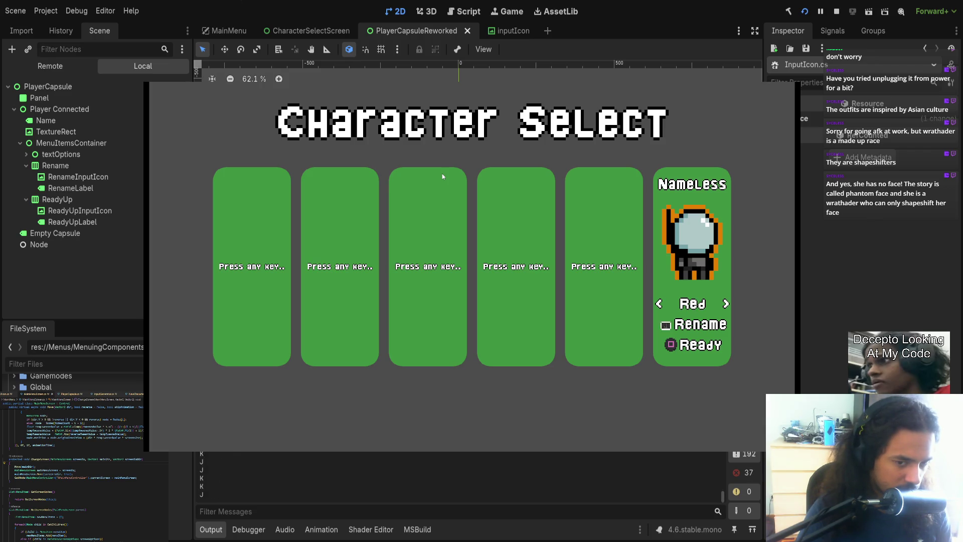
pyautogui.press('h')
pyautogui.press('Escape')
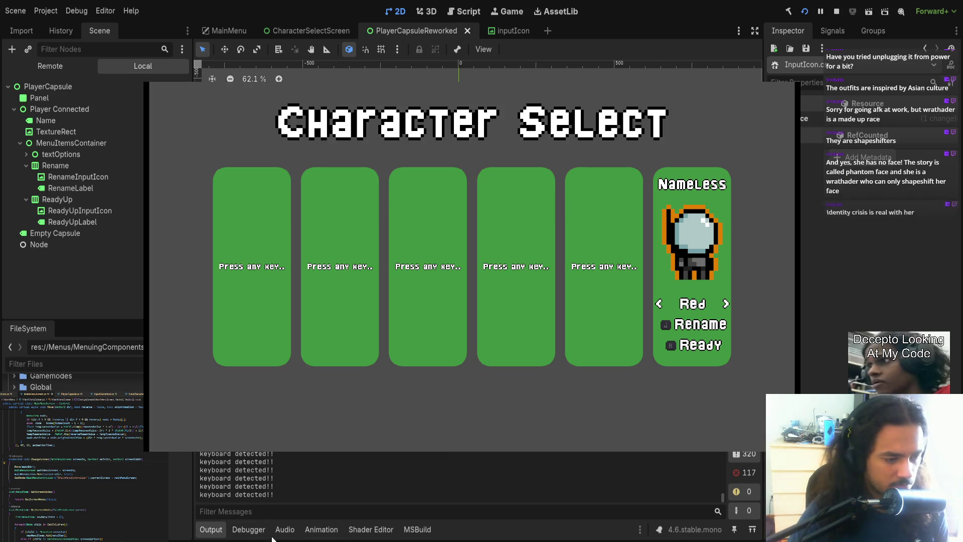
# - Quit the game and open the CharacterSelectScreen scene's NewCharacterSelectScreen script
pyautogui.hotkey('alt', 'F4')
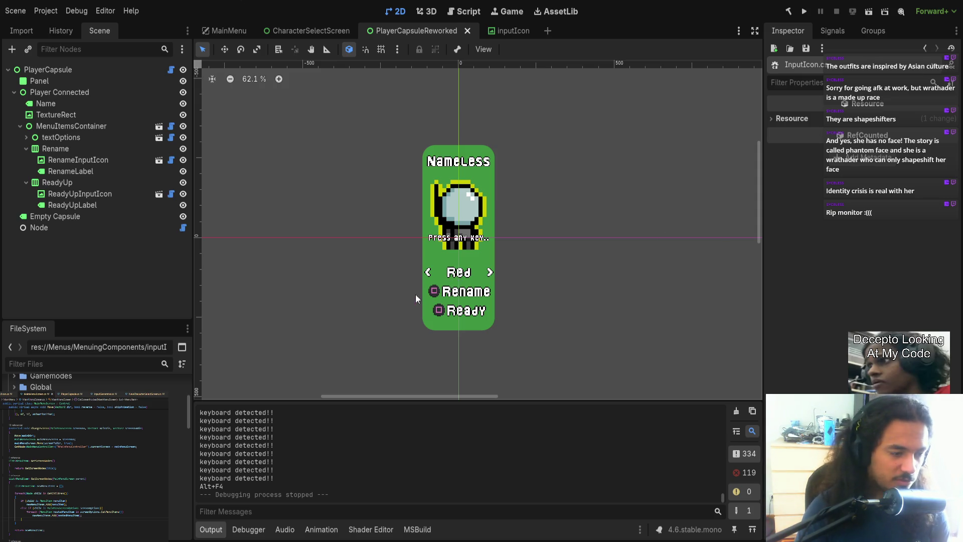
pyautogui.click(309, 30)
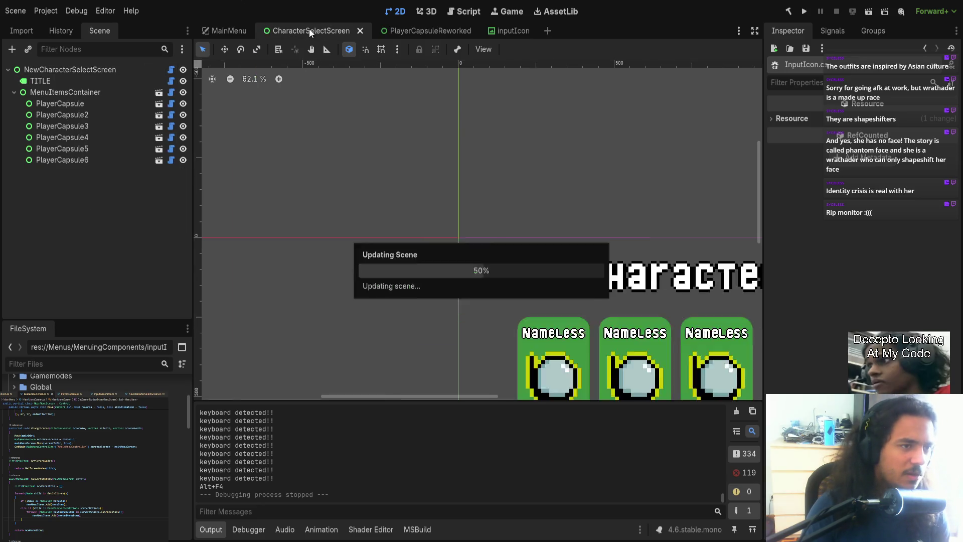
pyautogui.click(170, 70)
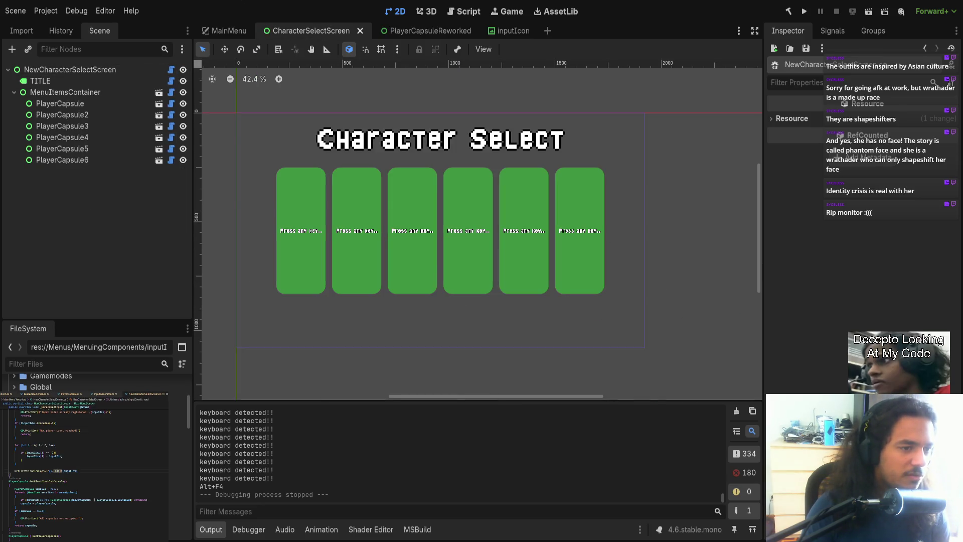
# - Scroll the NewCharacterSelectScreen script down to its Back() override
pyautogui.scroll(-10, 94, 491)
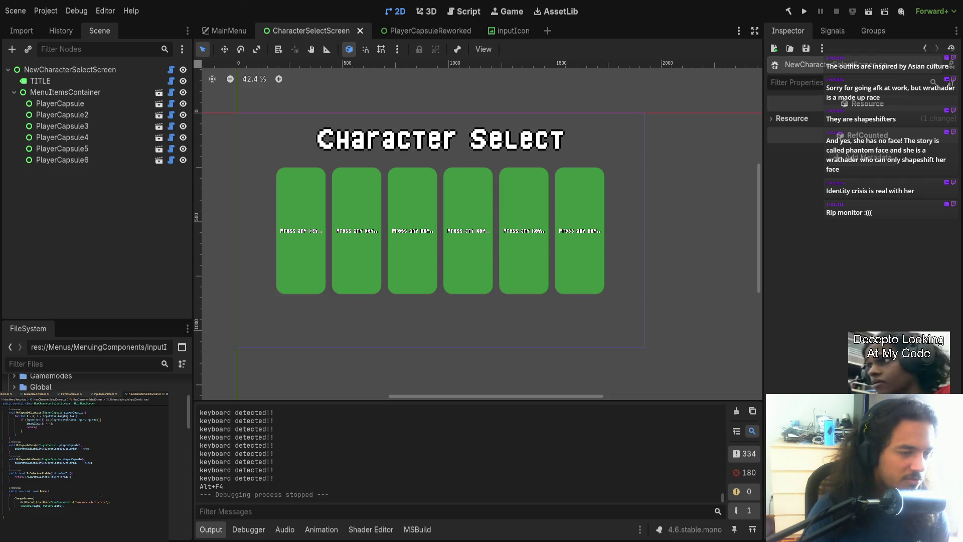
pyautogui.moveTo(26, 498)
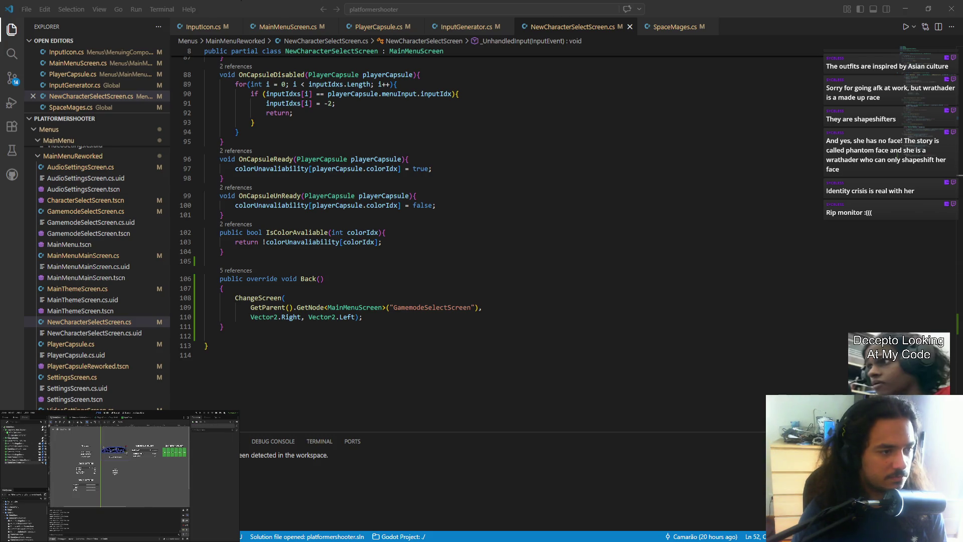
pyautogui.press('F12')
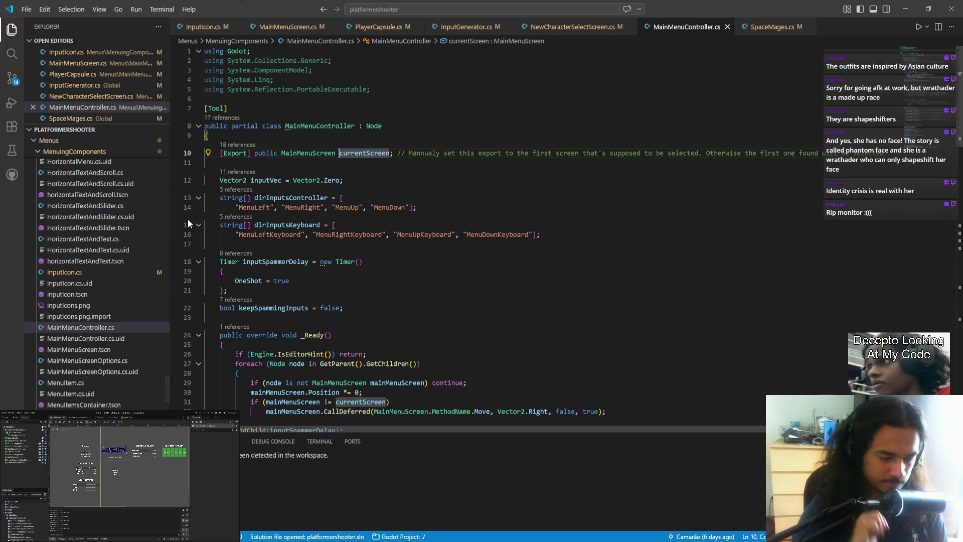
pyautogui.hotkey('ctrl', 'f')
pyautogui.write('back')
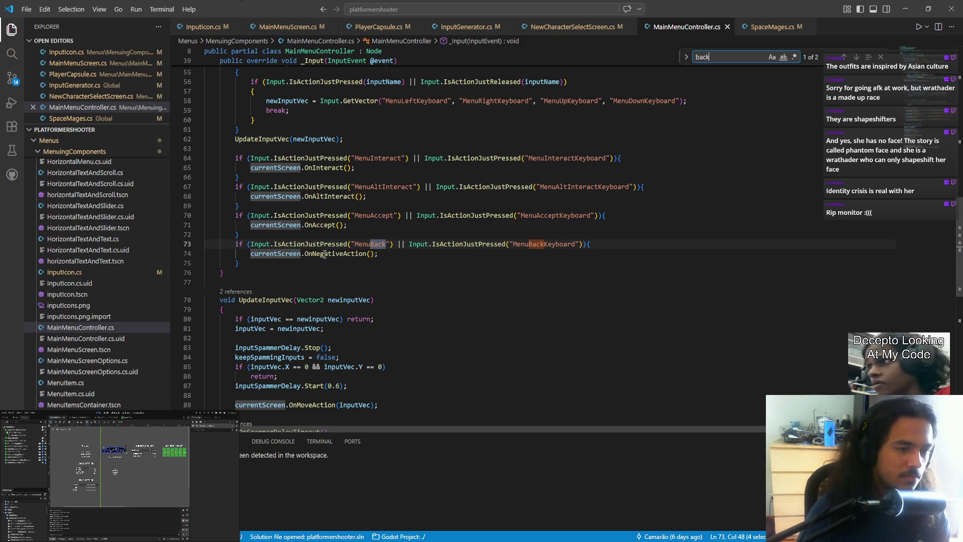
pyautogui.keyDown('ctrl'); pyautogui.click(322, 254); pyautogui.keyUp('ctrl')
pyautogui.scroll(-5, 354, 261)
pyautogui.scroll(18, 353, 261)
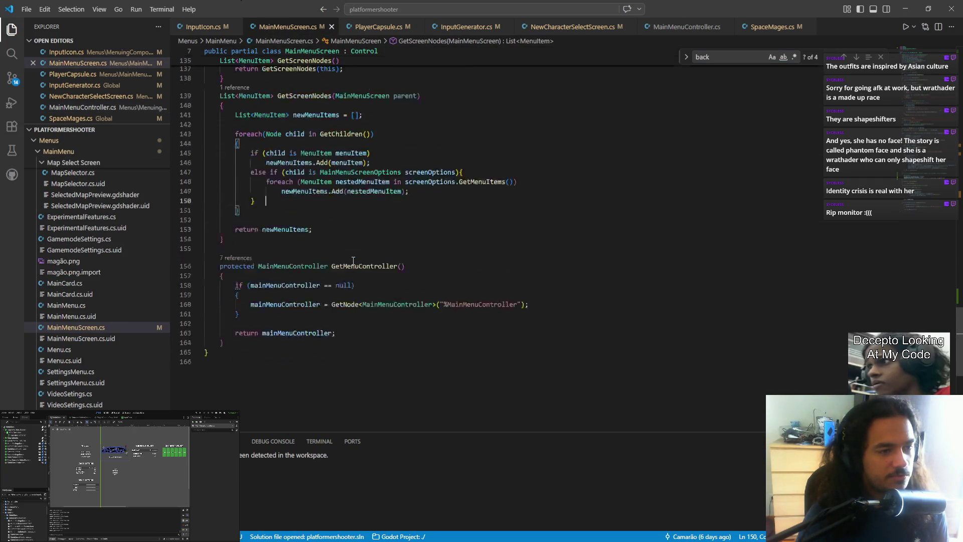
pyautogui.scroll(10, 353, 260)
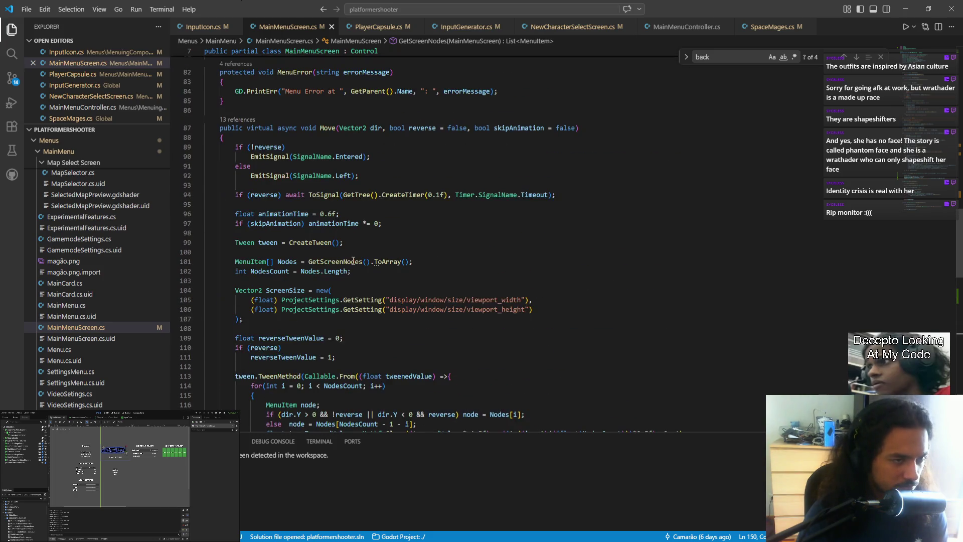
pyautogui.scroll(3, 351, 257)
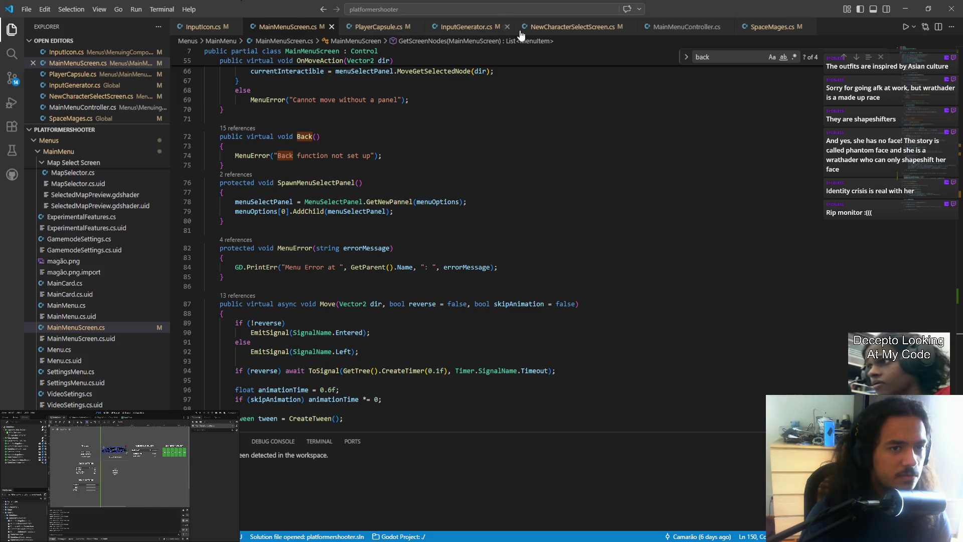
pyautogui.click(553, 30)
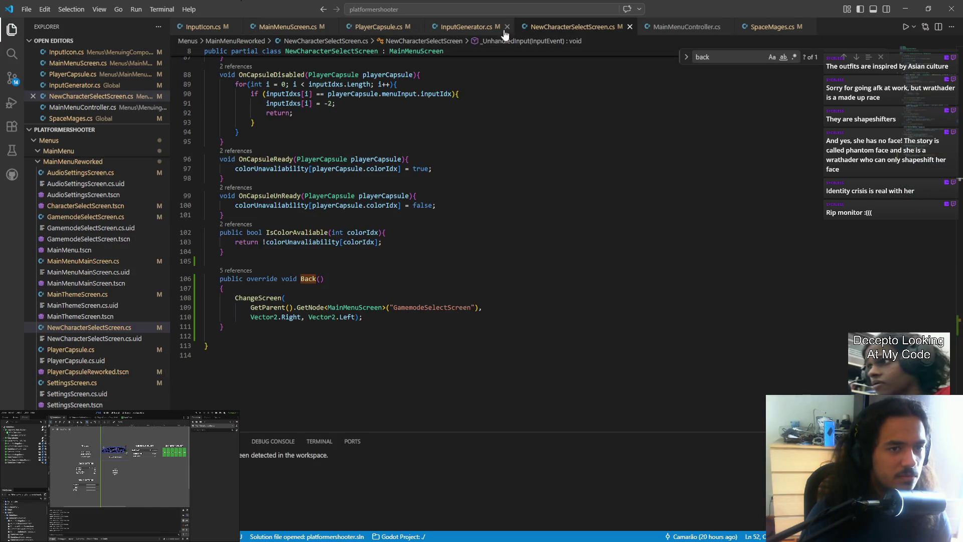
pyautogui.scroll(3, 316, 241)
pyautogui.scroll(4, 318, 249)
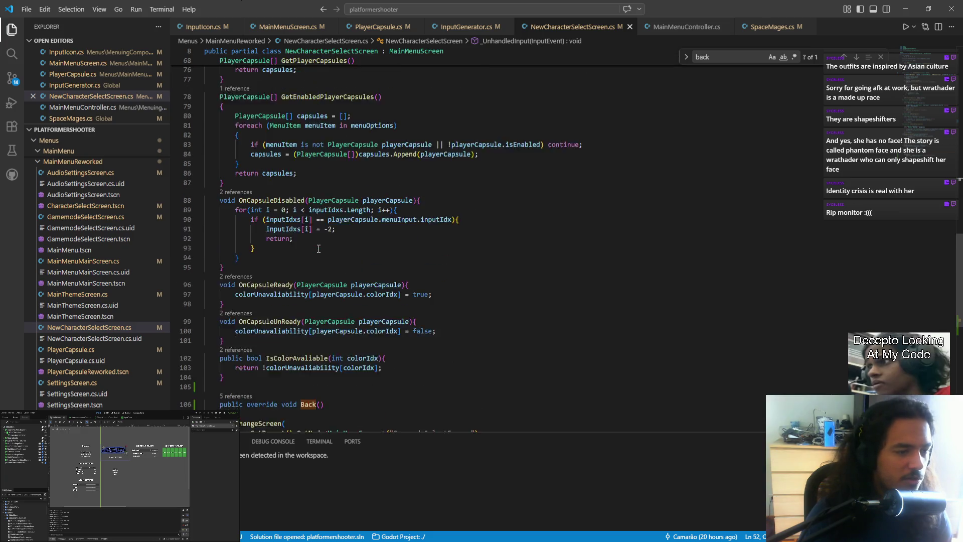
pyautogui.scroll(18, 318, 249)
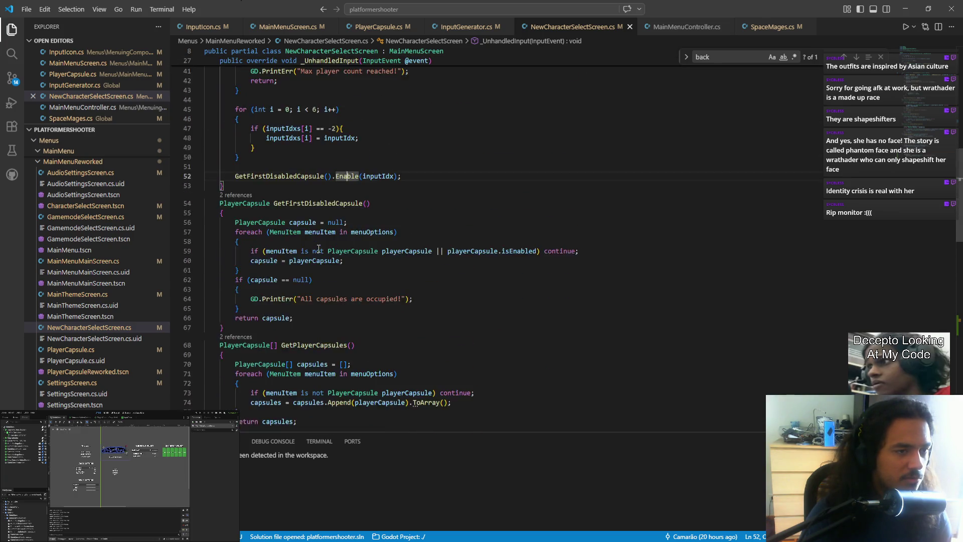
pyautogui.scroll(4, 318, 249)
pyautogui.scroll(-18, 323, 248)
pyautogui.scroll(-16, 325, 249)
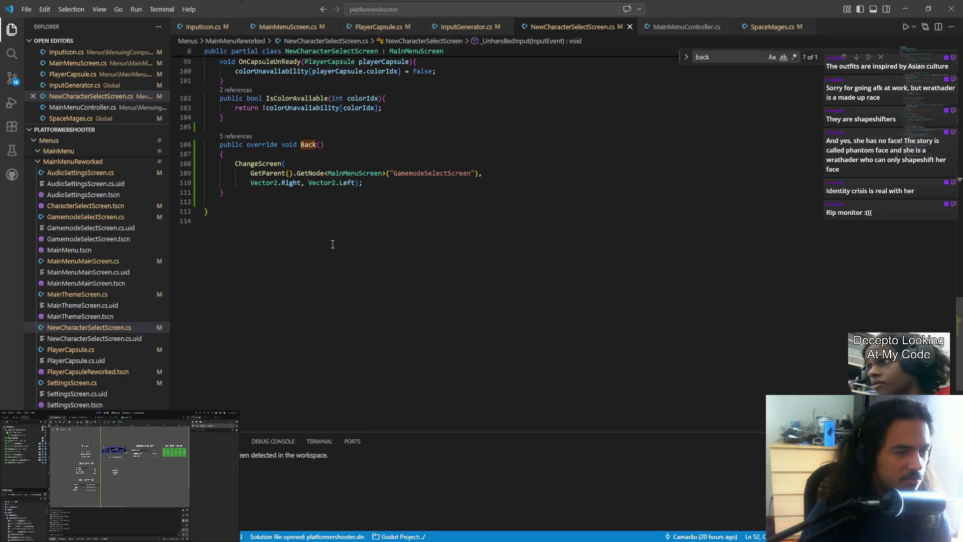
pyautogui.scroll(11, 333, 246)
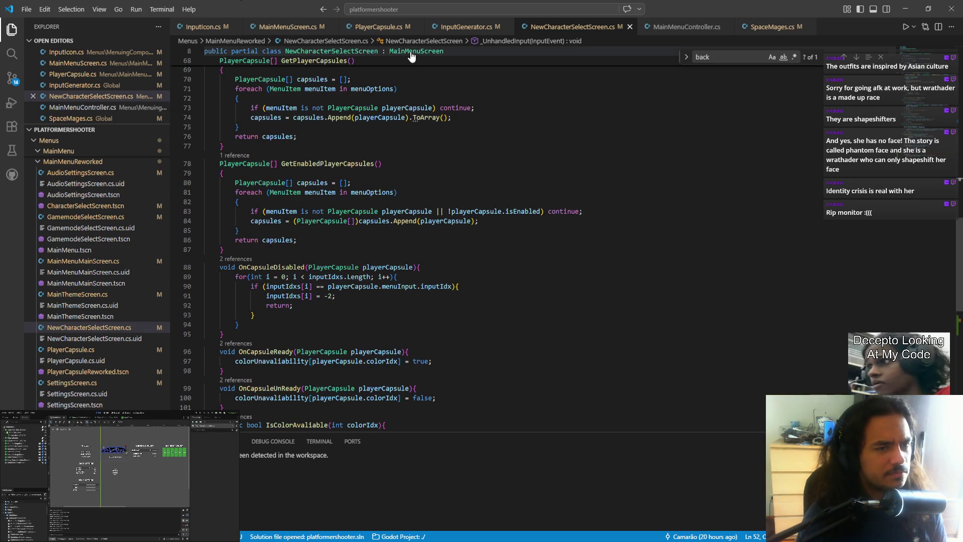
pyautogui.keyDown('ctrl'); pyautogui.click(411, 52); pyautogui.keyUp('ctrl')
pyautogui.scroll(-10, 328, 204)
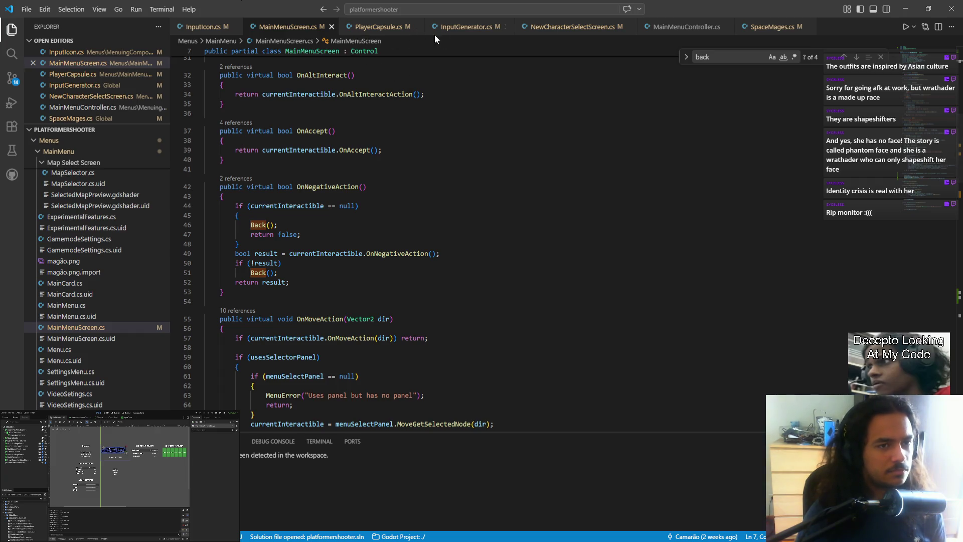
pyautogui.click(572, 27)
pyautogui.scroll(-10, 247, 231)
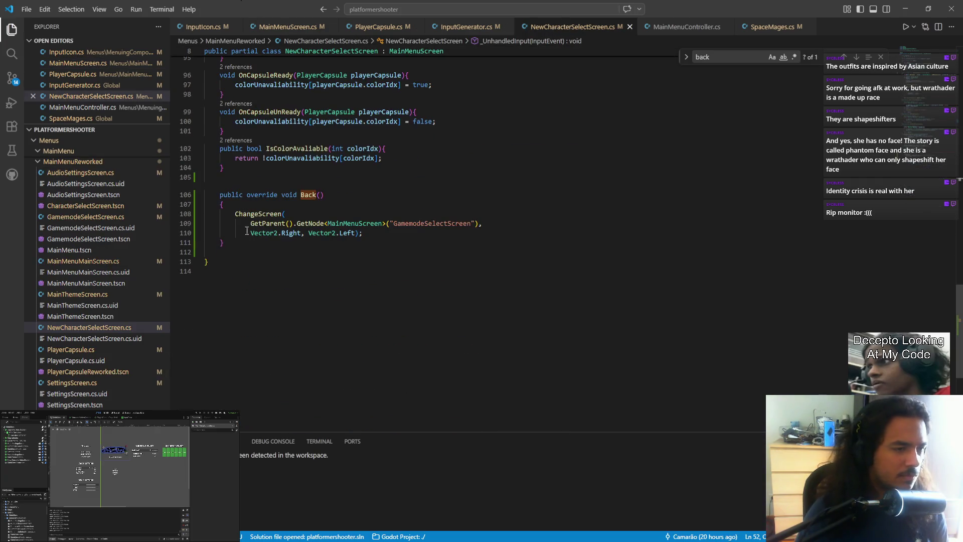
pyautogui.click(257, 178)
# - Add a public override OnNegativeAction stub on a new line above Back()
pyautogui.press('Return')
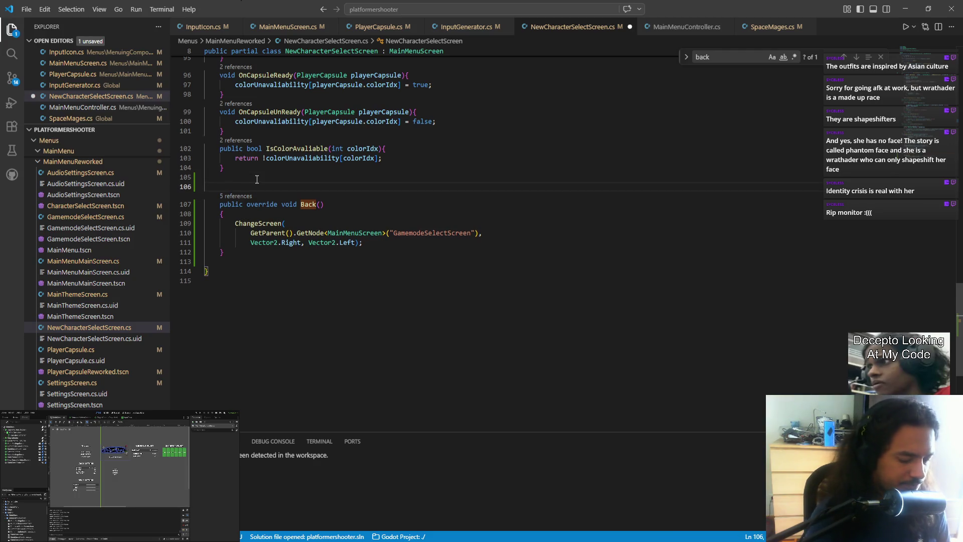
pyautogui.write('override')
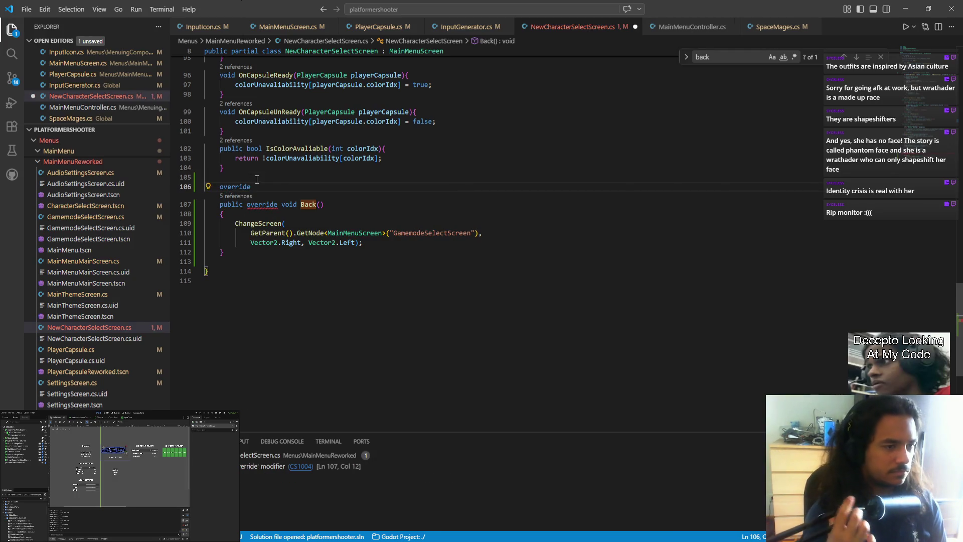
pyautogui.press('Home')
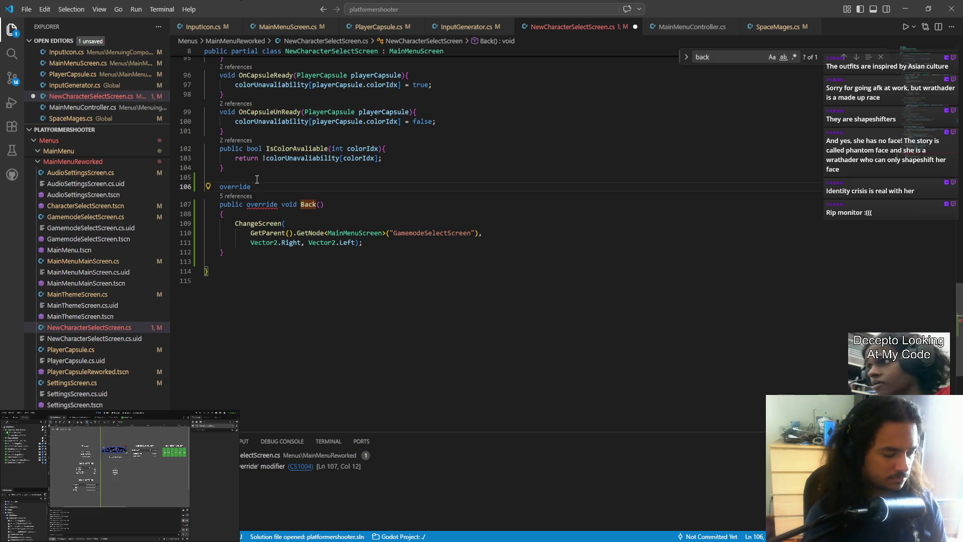
pyautogui.write('publ')
pyautogui.press('BackSpace')
pyautogui.press('BackSpace')
pyautogui.press('BackSpace')
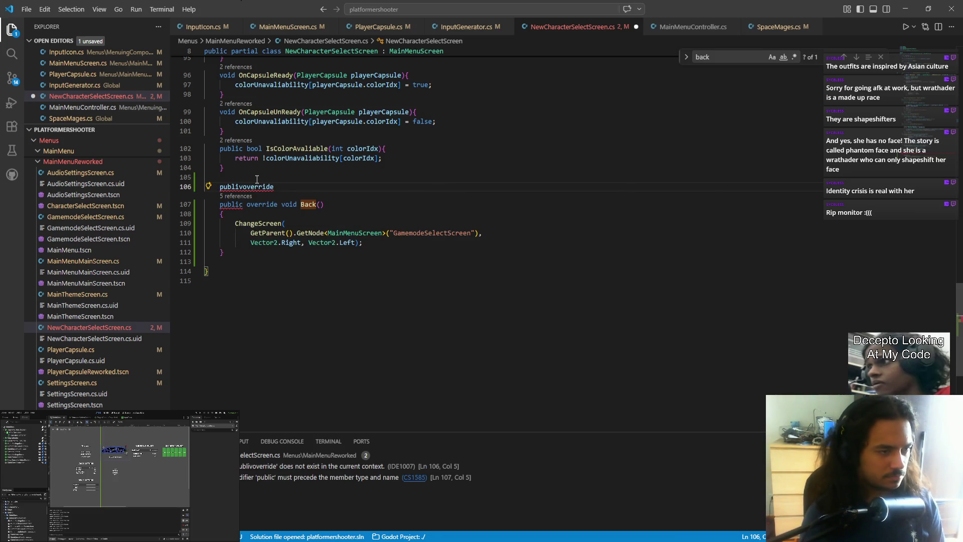
pyautogui.write('public')
pyautogui.press('End')
pyautogui.write('OnNeg')
pyautogui.press('Return')
# - Replace the stub's default base call with a Back(); call
pyautogui.press('Up')
pyautogui.hotkey('ctrl', 'shift', 'k')
pyautogui.press('Up')
pyautogui.press('Return')
pyautogui.write('Back')
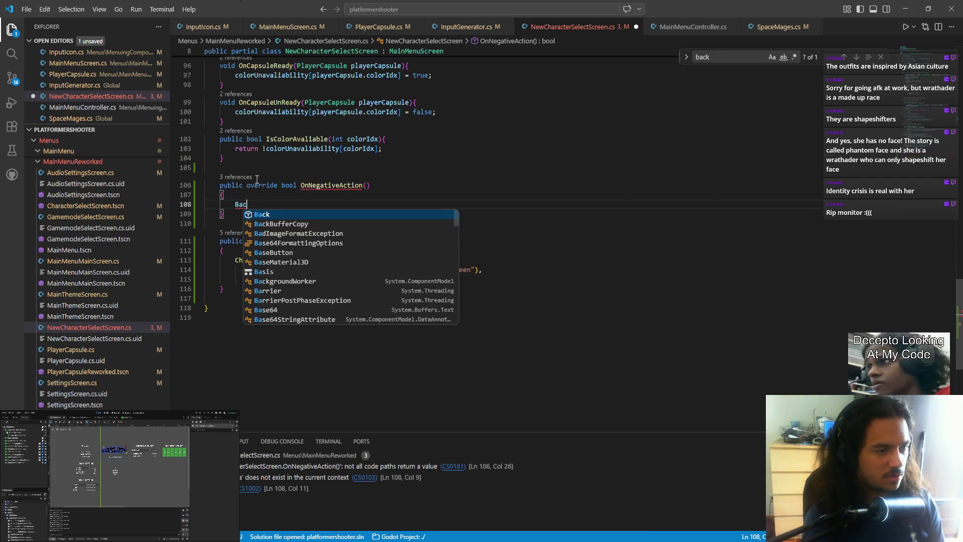
pyautogui.press('Escape')
pyautogui.press('End')
pyautogui.write('()')
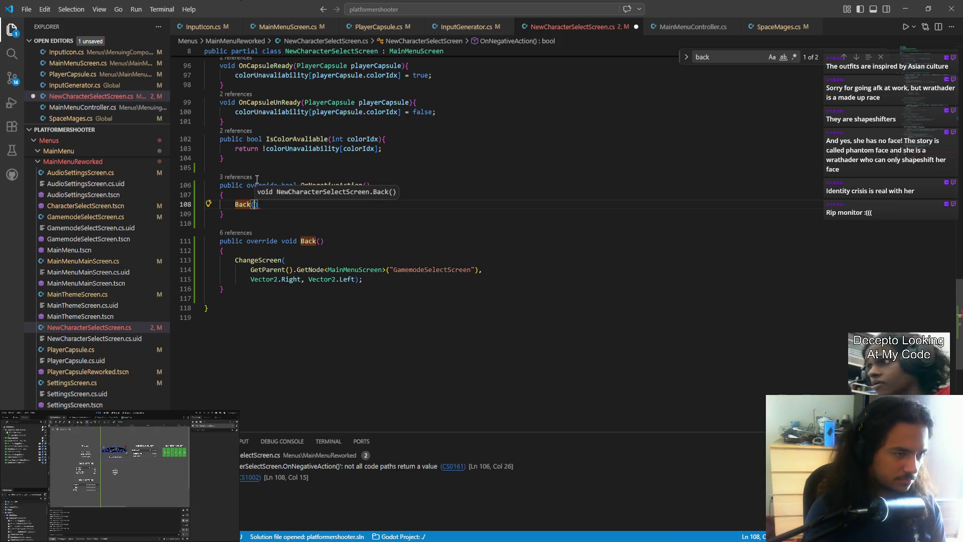
pyautogui.press('Down')
pyautogui.press('Up')
pyautogui.press('End')
pyautogui.write(';')
# - Add 'return true;' after Back() and save NewCharacterSelectScreen.cs
pyautogui.press('Return')
pyautogui.write('retiur')
pyautogui.press('BackSpace')
pyautogui.press('BackSpace')
pyautogui.press('BackSpace')
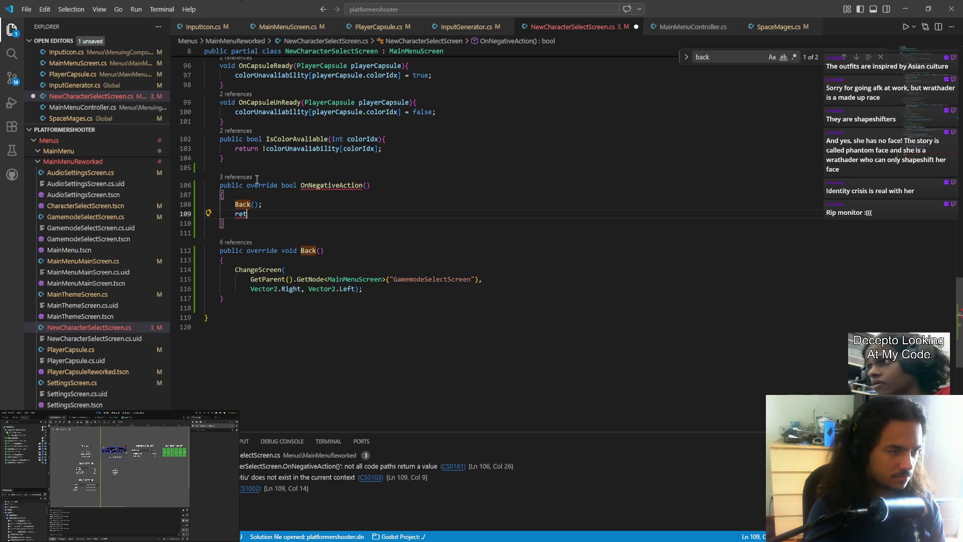
pyautogui.write('urn tr')
pyautogui.write('ue;')
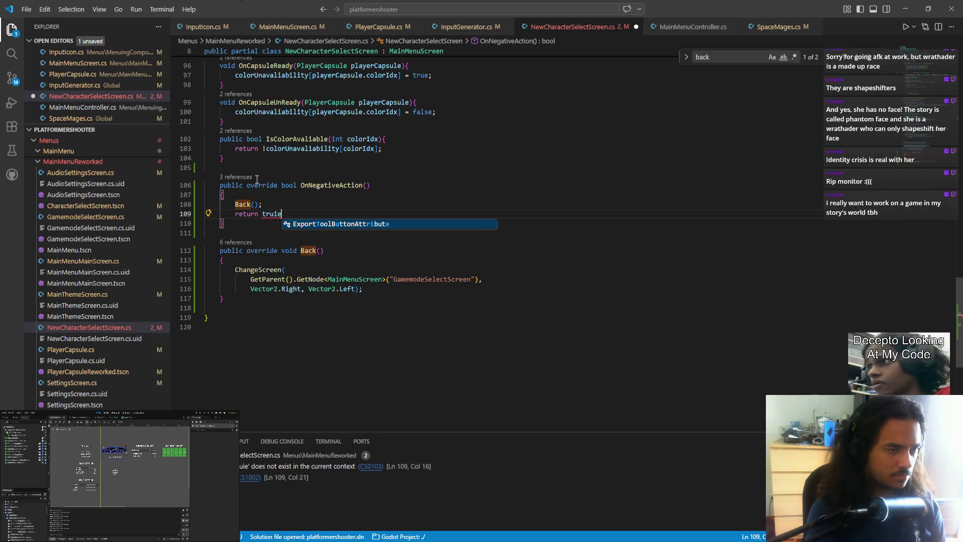
pyautogui.hotkey('ctrl', 's')
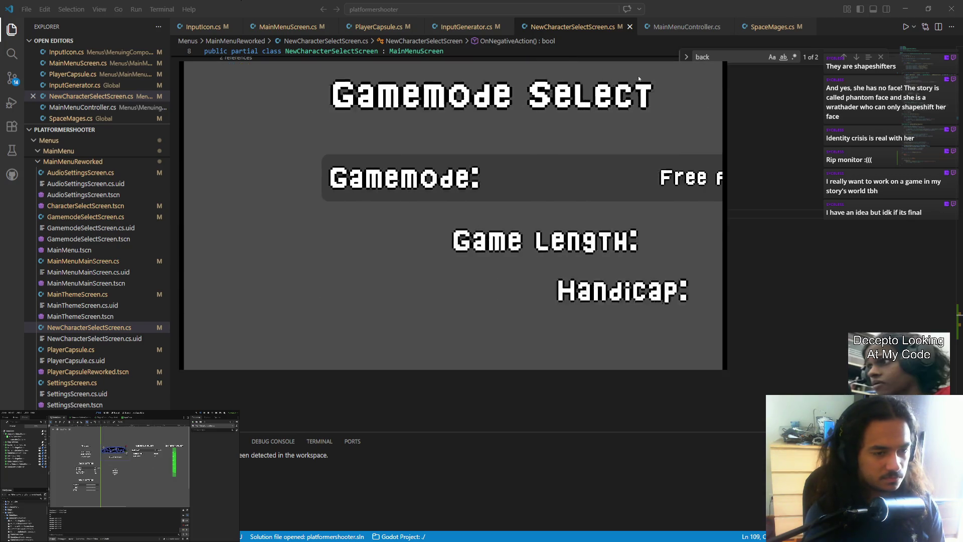
# - Repeatedly enter Character Select and back out to Gamemode Select with Escape, then quit the game
pyautogui.press('Return')
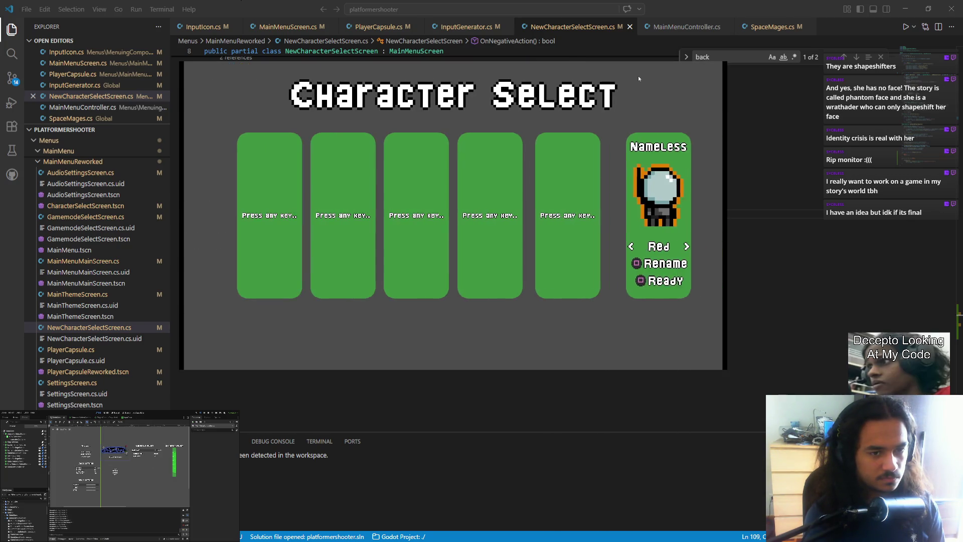
pyautogui.press('Escape')
pyautogui.press('Return')
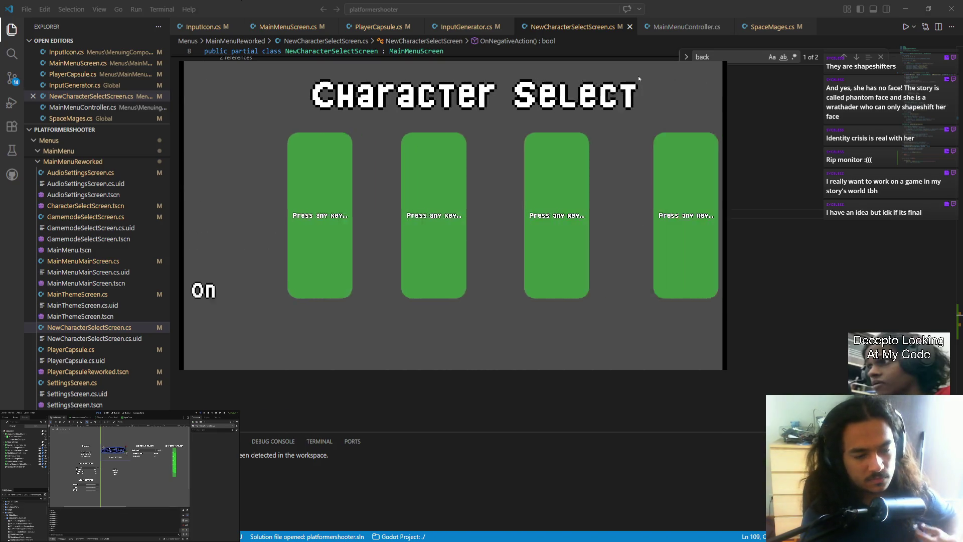
pyautogui.press('Escape')
pyautogui.press('Return')
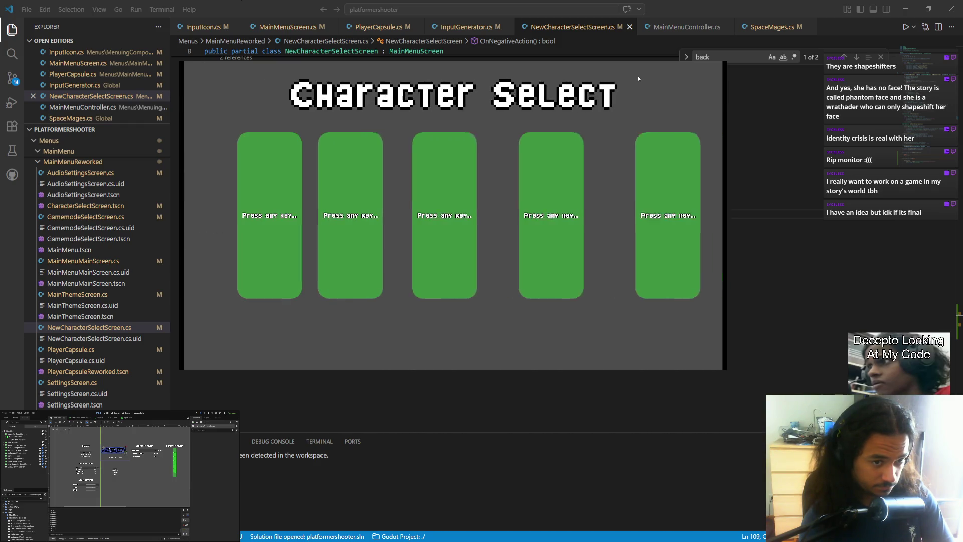
pyautogui.press('Escape')
pyautogui.press('Return')
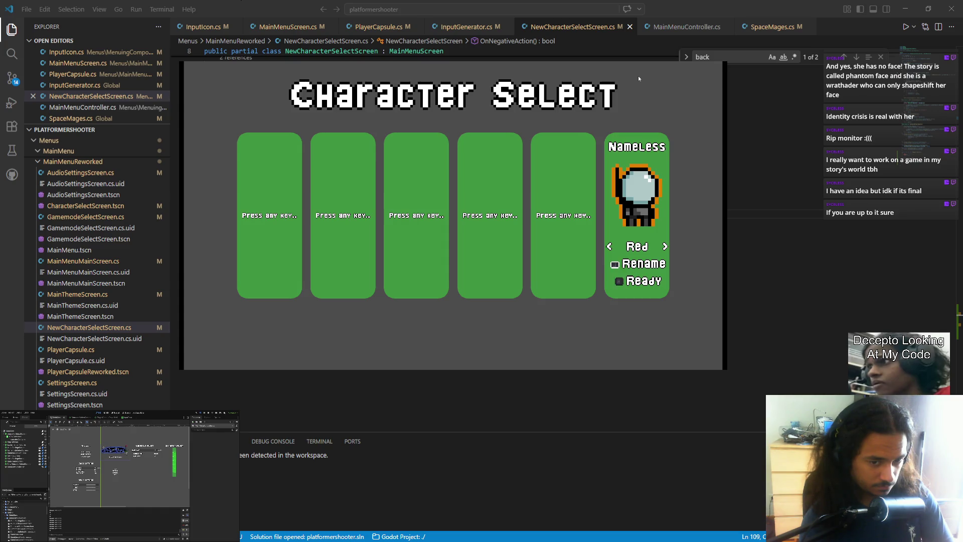
pyautogui.press('Escape')
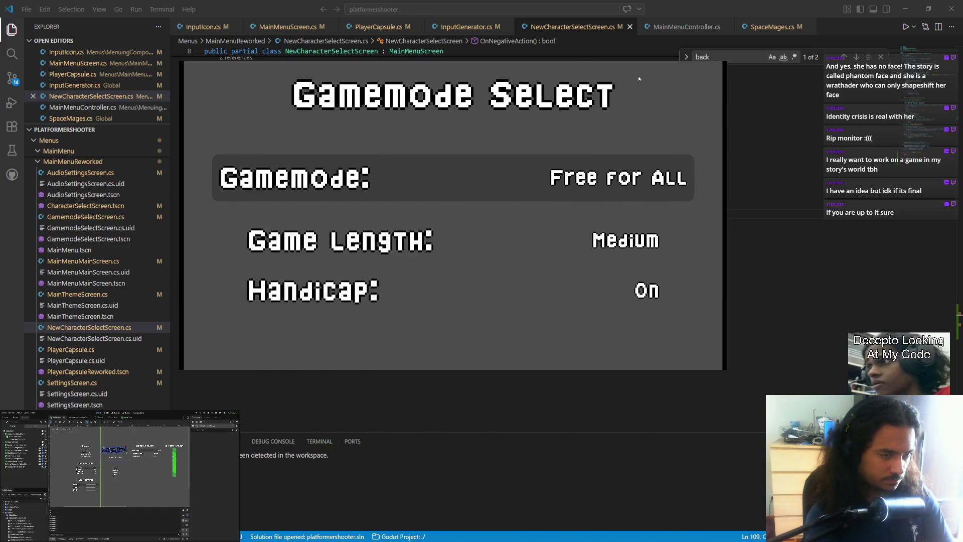
pyautogui.hotkey('alt', 'F4')
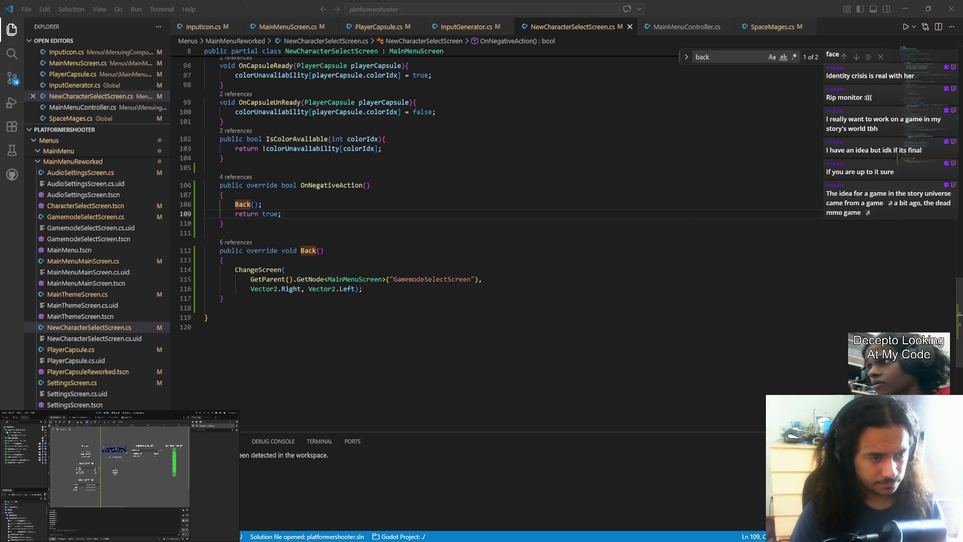
pyautogui.hotkey('alt', 'Tab')
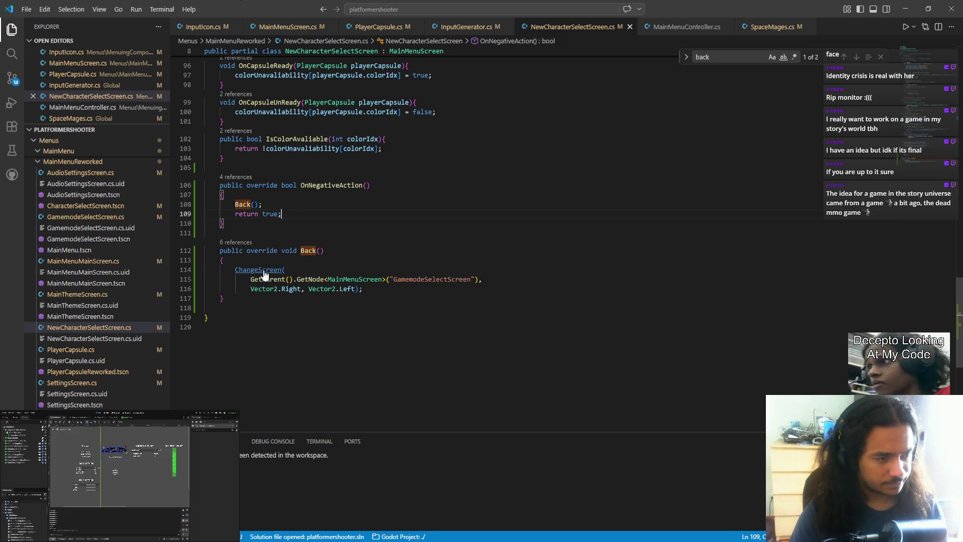
# - Add a 'bool reverseOrder = false' parameter to the Move method signature and save MainMenuScreen.cs
pyautogui.keyDown('ctrl'); pyautogui.click(263, 272); pyautogui.keyUp('ctrl')
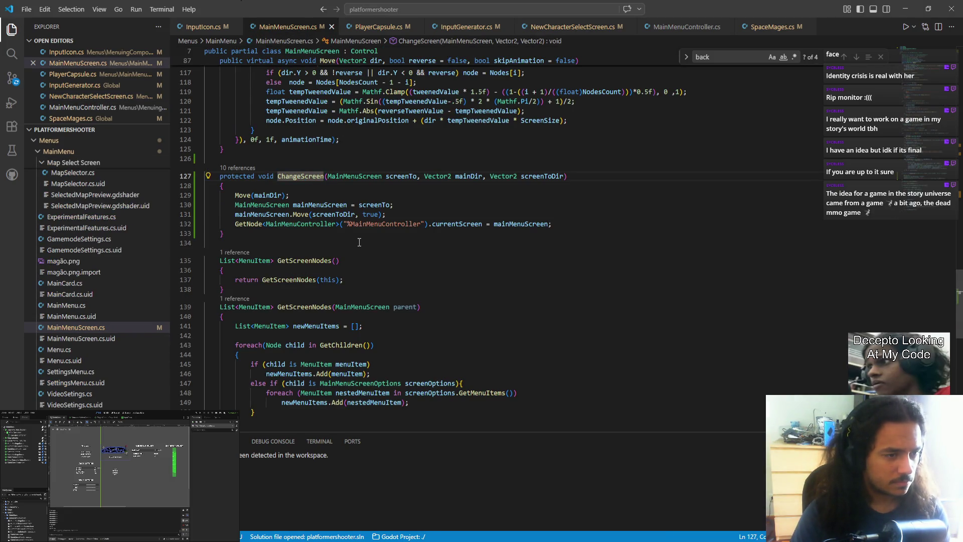
pyautogui.keyDown('ctrl'); pyautogui.click(299, 215); pyautogui.keyUp('ctrl')
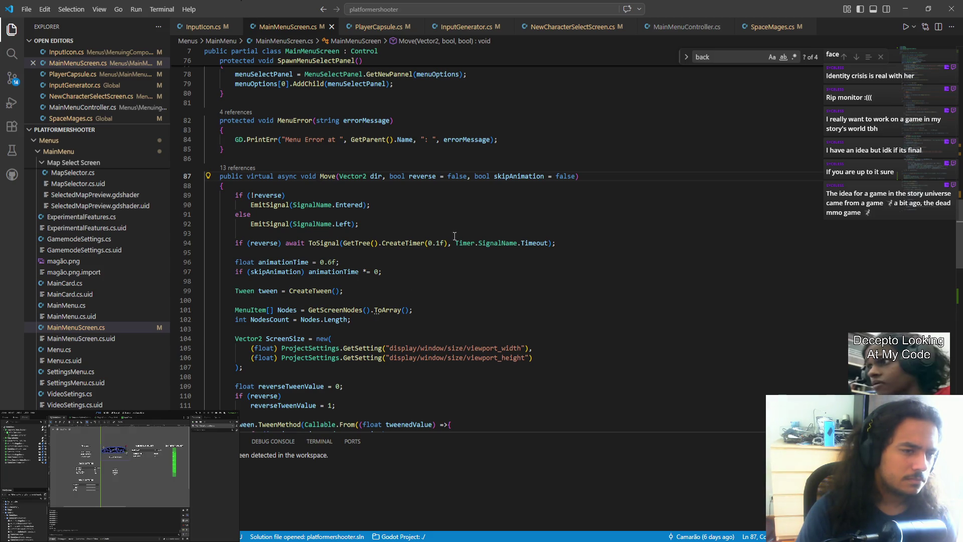
pyautogui.press('End')
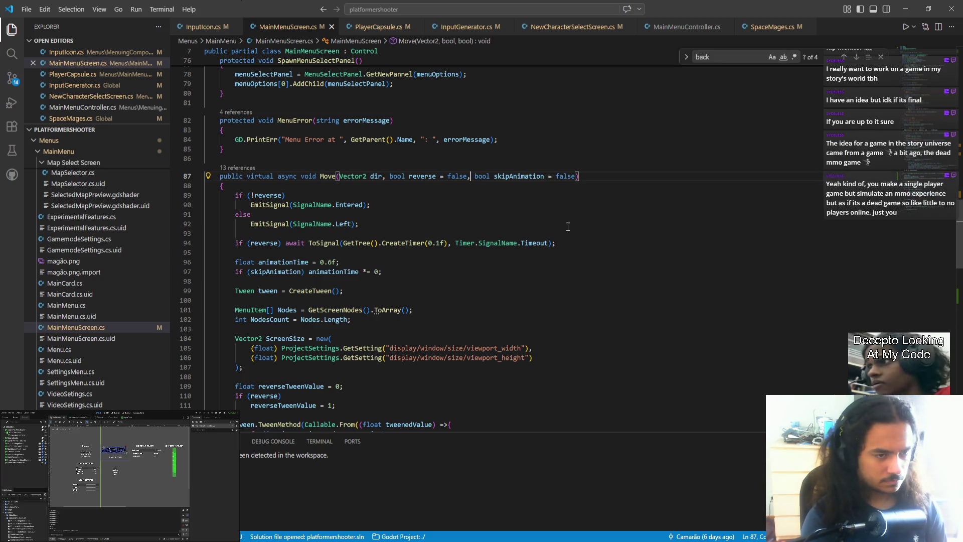
pyautogui.write('false, ')
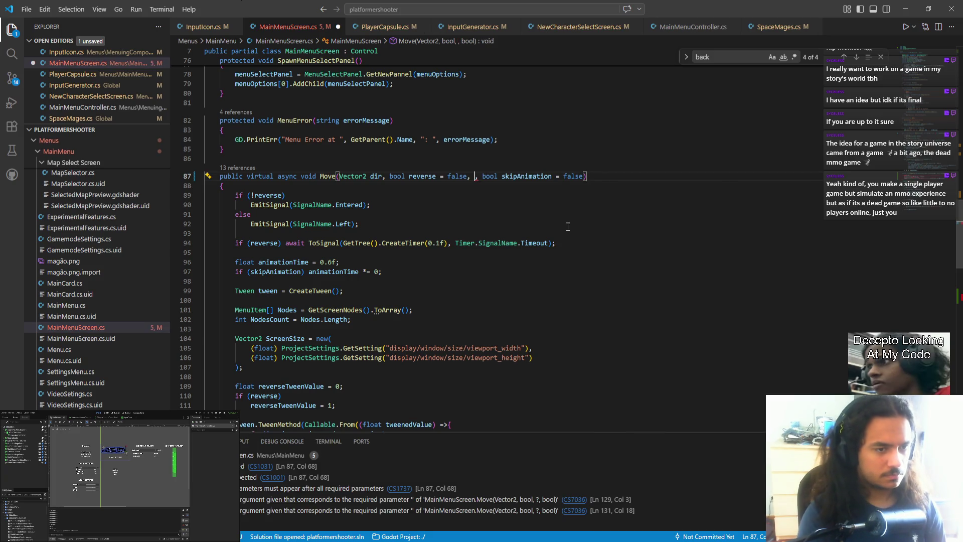
pyautogui.write('bool reverseOrder')
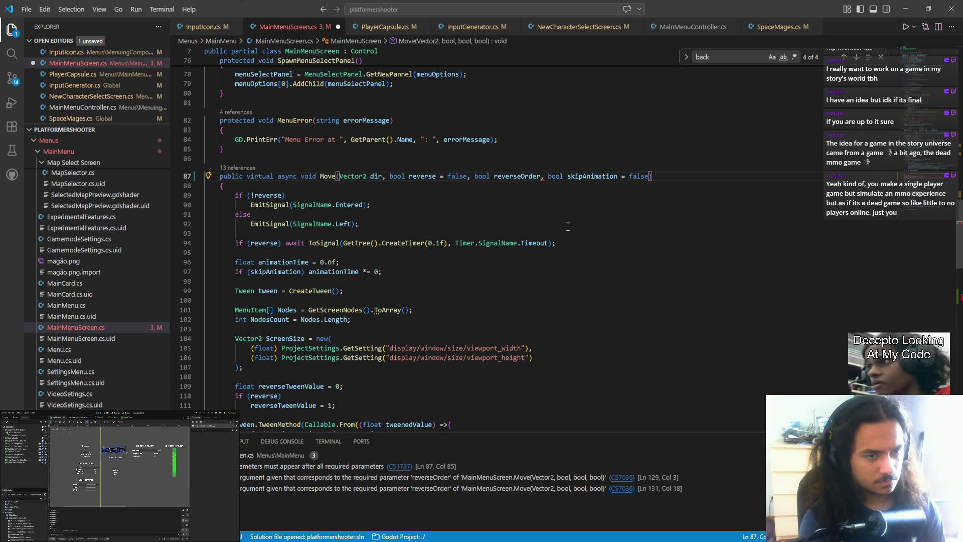
pyautogui.write(' = false')
pyautogui.hotkey('ctrl', 's')
pyautogui.press('Tab')
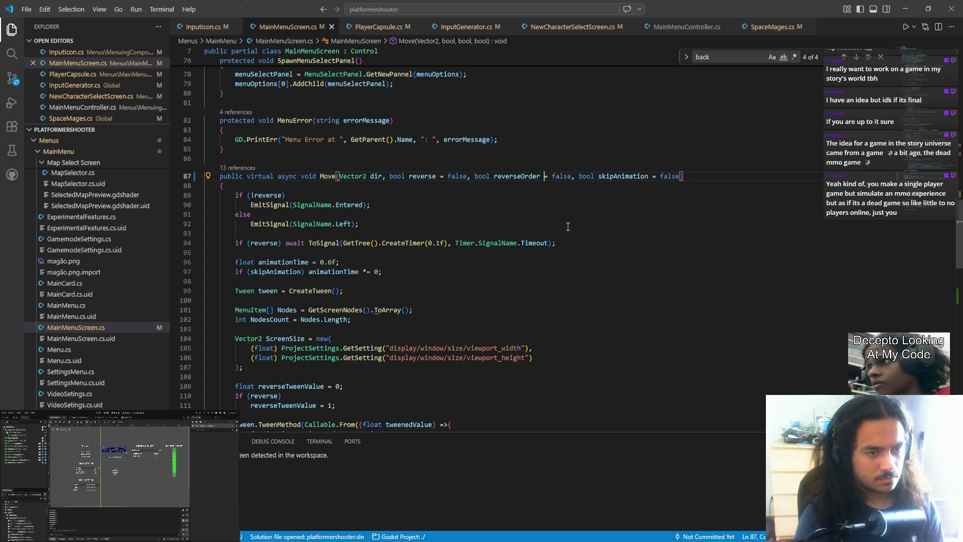
pyautogui.hotkey('ctrl', 'shift', 'Left')
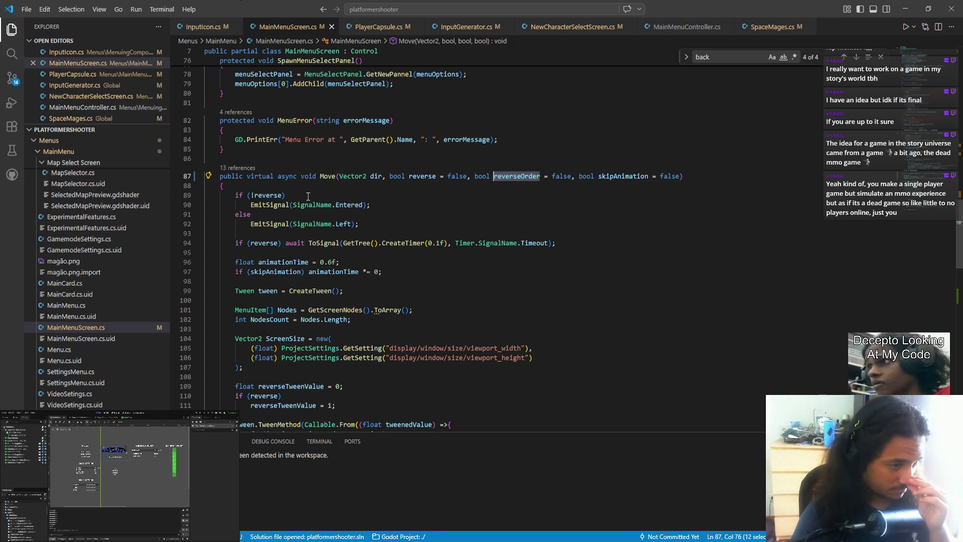
# - Highlight every use of the reverse parameter inside the Move method body
pyautogui.scroll(-4, 333, 280)
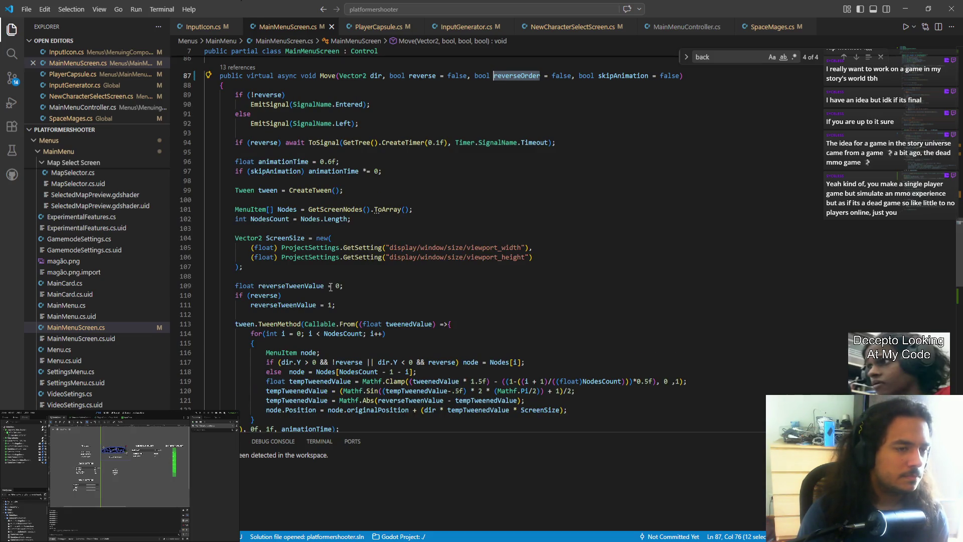
pyautogui.scroll(4, 475, 203)
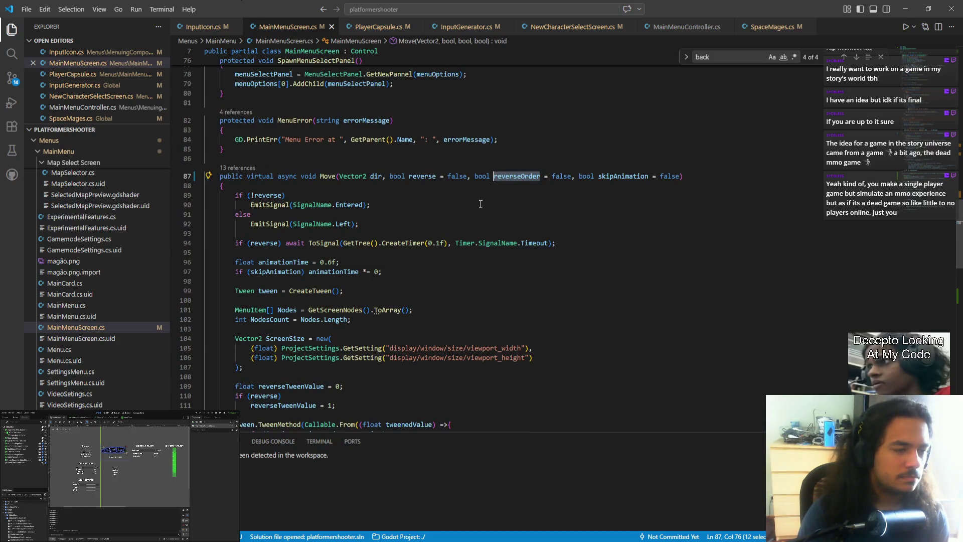
pyautogui.click(410, 220)
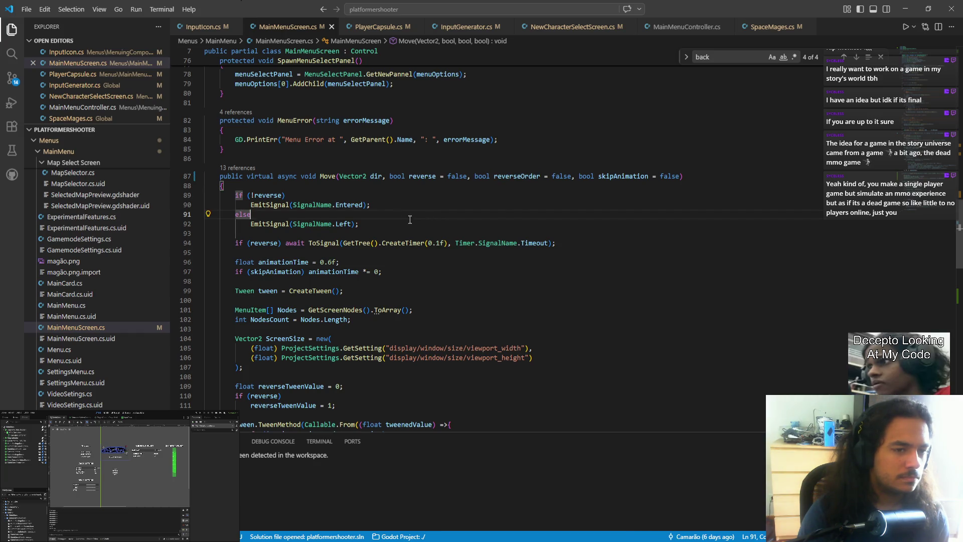
pyautogui.click(281, 195)
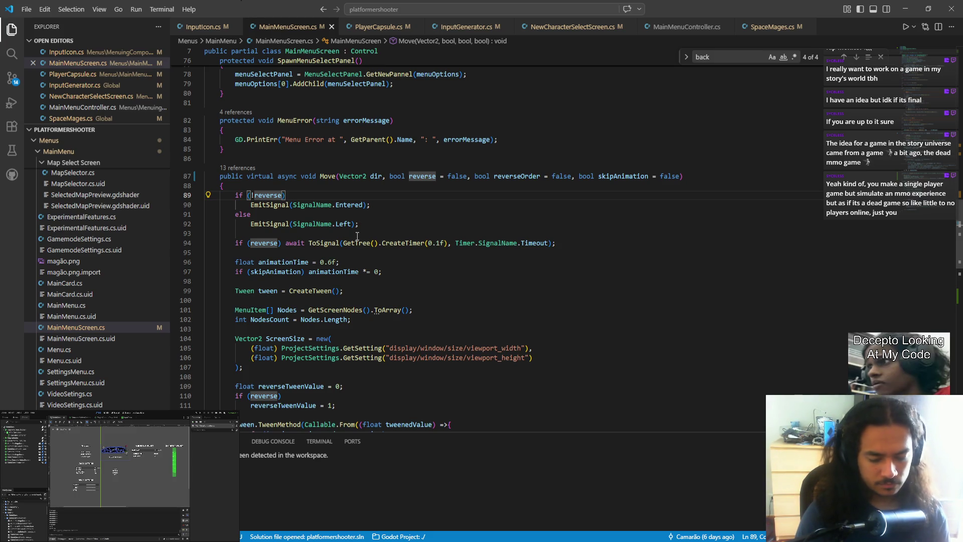
# - Read the GetTree documentation within Move, then switch from the code editor to OBS Studio
pyautogui.moveTo(350, 243)
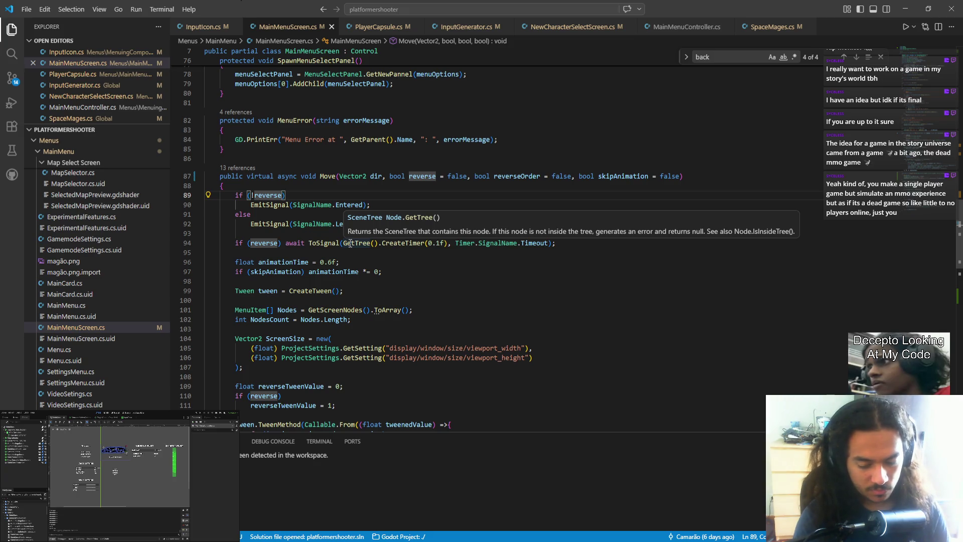
pyautogui.hotkey('alt', 'Tab')
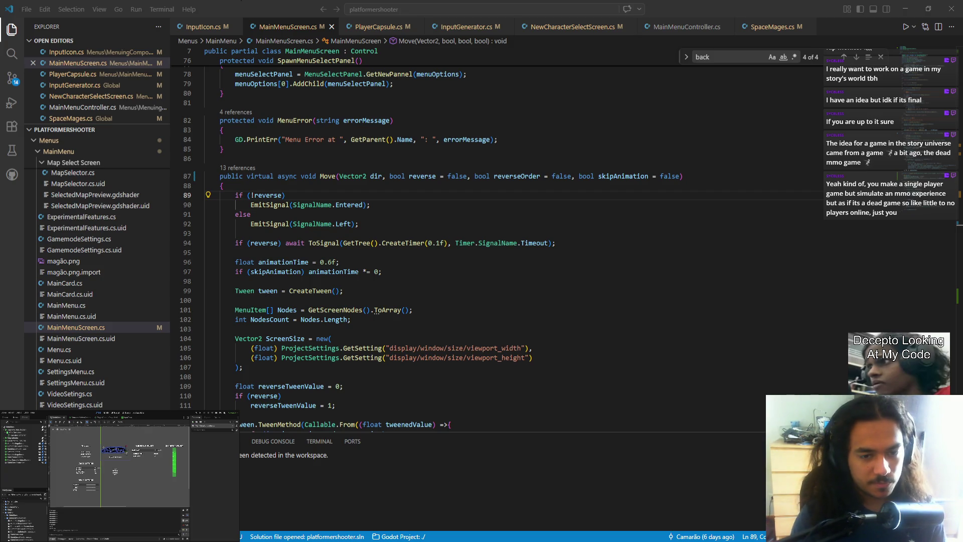
pyautogui.hotkey('alt', 'Tab')
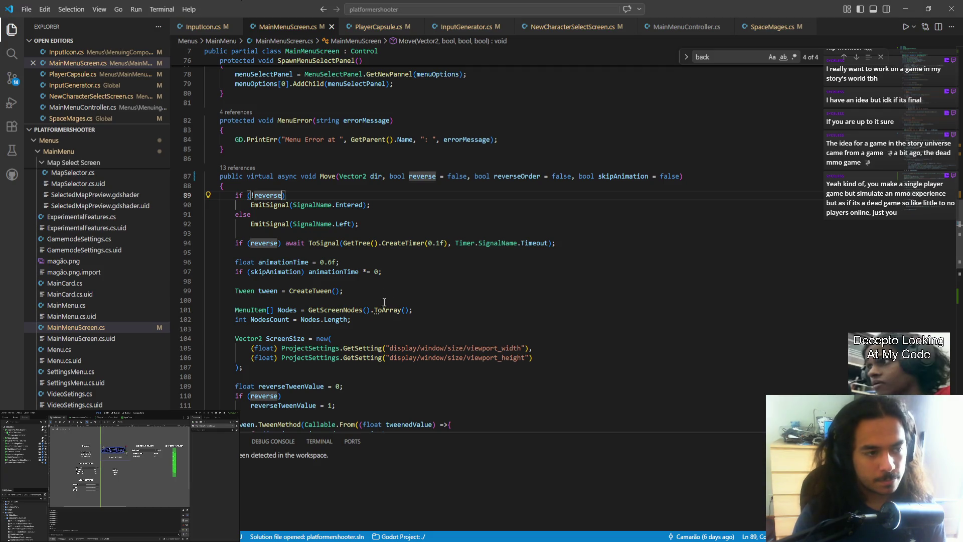
pyautogui.moveTo(283, 204)
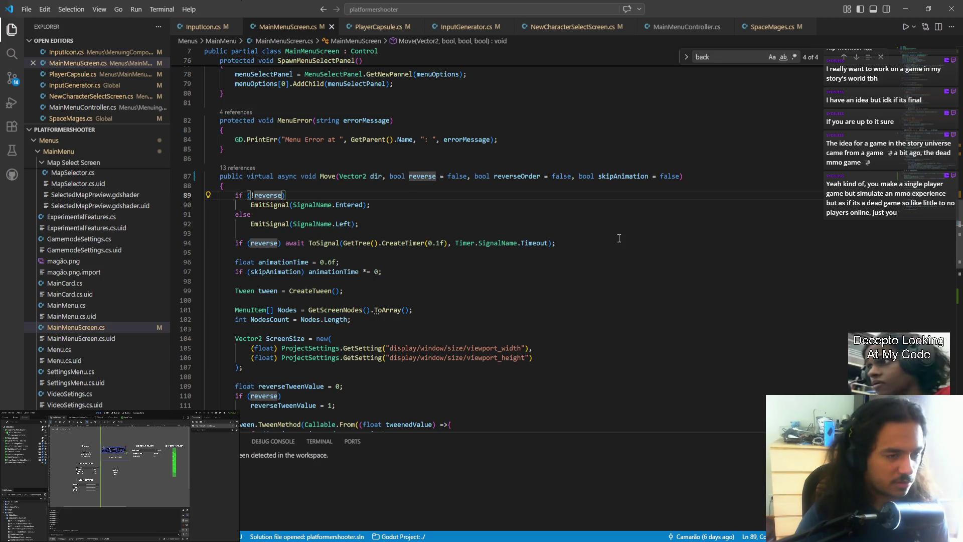
pyautogui.hotkey('alt', 'Tab')
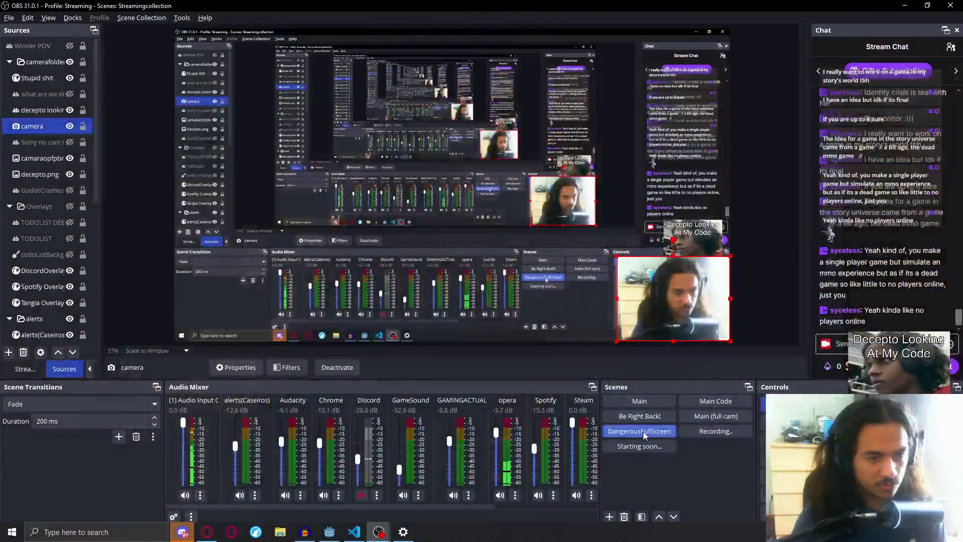
# - Browse the 'no players online' Google Images results, then switch back toward the Godot editor
pyautogui.scroll(-5, 583, 424)
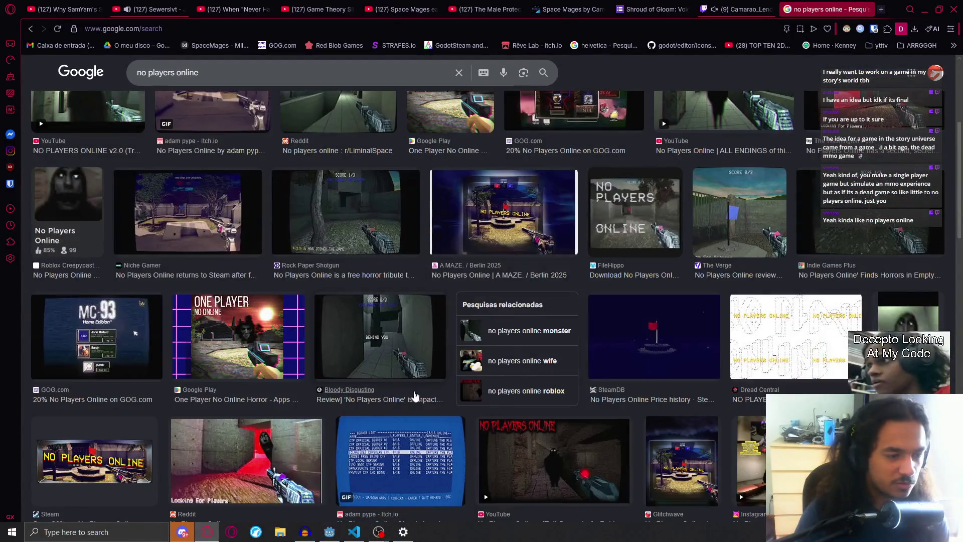
pyautogui.scroll(-5, 360, 415)
pyautogui.scroll(-5, 360, 414)
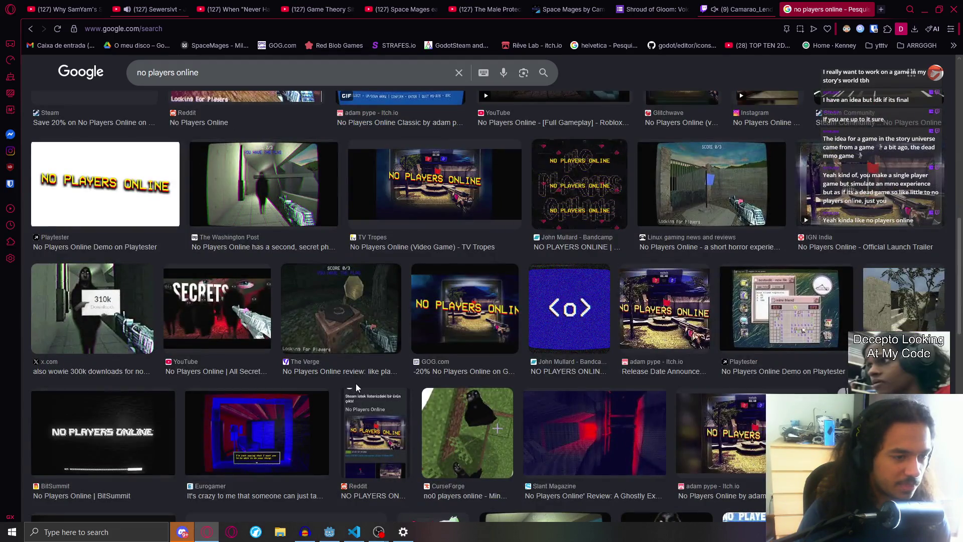
pyautogui.scroll(10, 359, 385)
pyautogui.scroll(1, 359, 385)
pyautogui.scroll(-6, 359, 365)
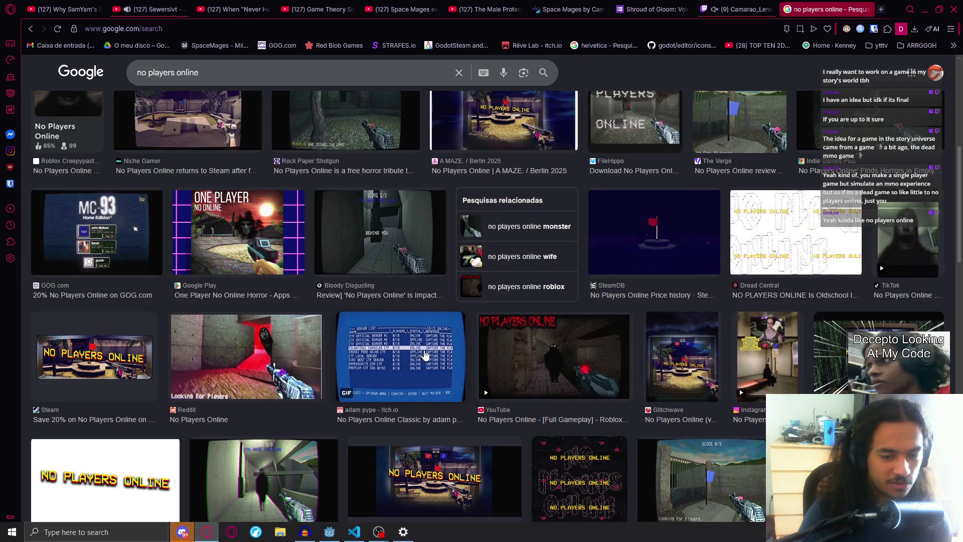
pyautogui.scroll(-6, 425, 355)
pyautogui.scroll(-4, 427, 354)
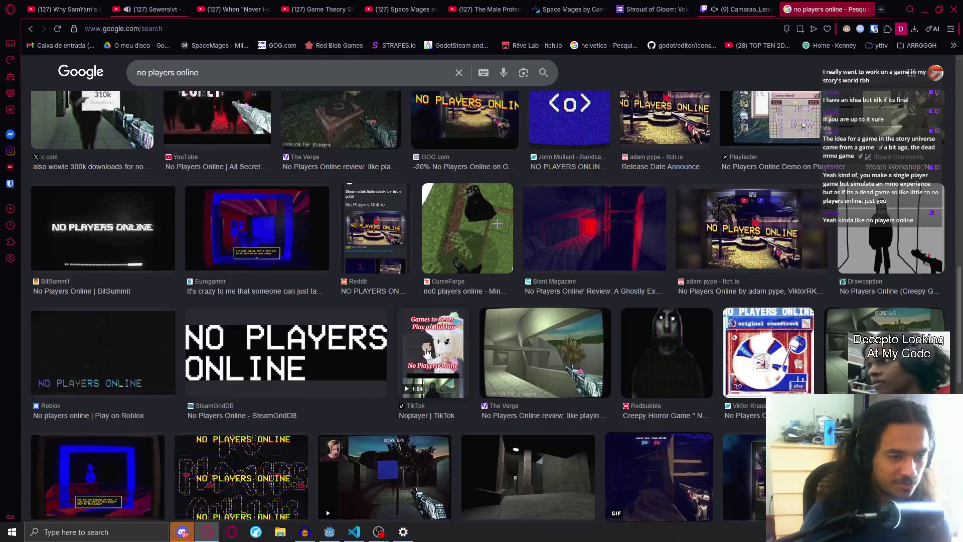
pyautogui.scroll(10, 426, 354)
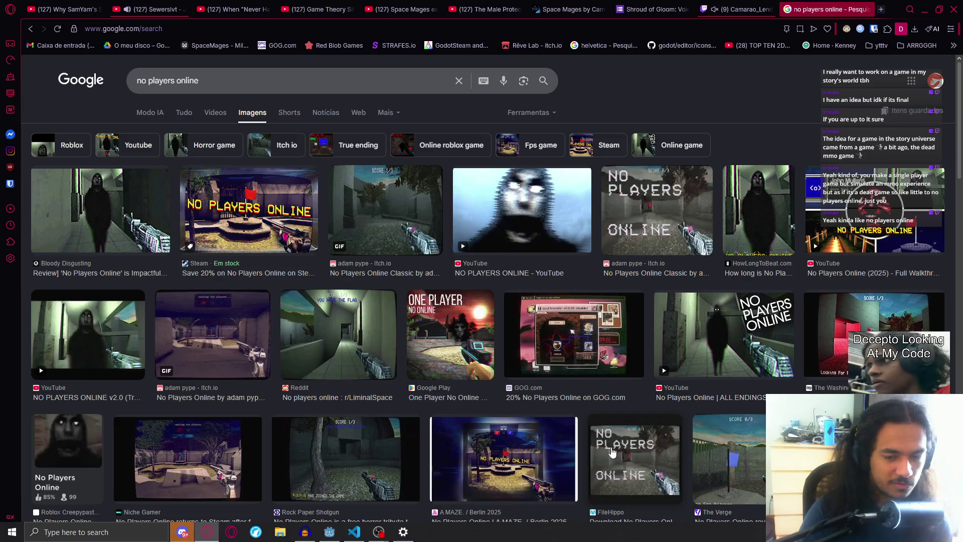
pyautogui.hotkey('alt', 'Tab')
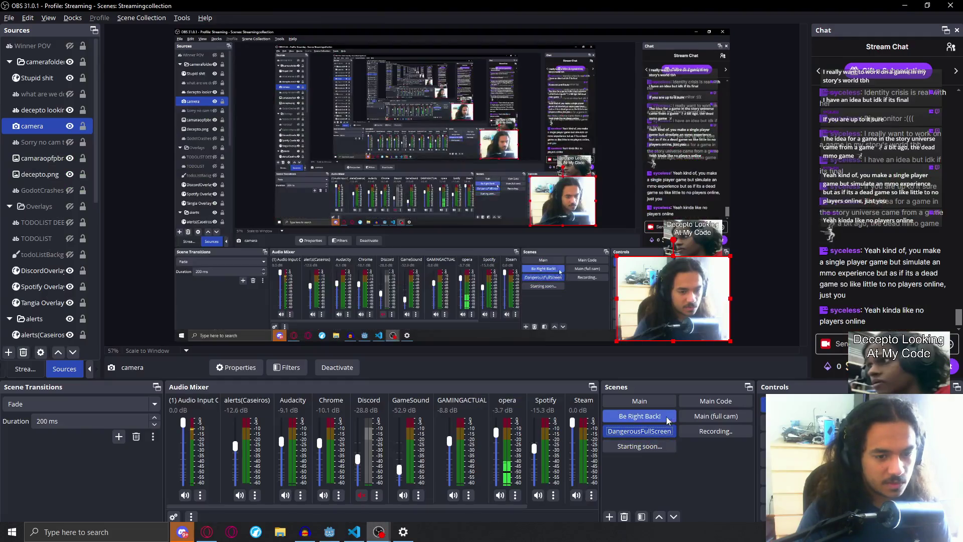
pyautogui.hotkey('alt', 'Tab')
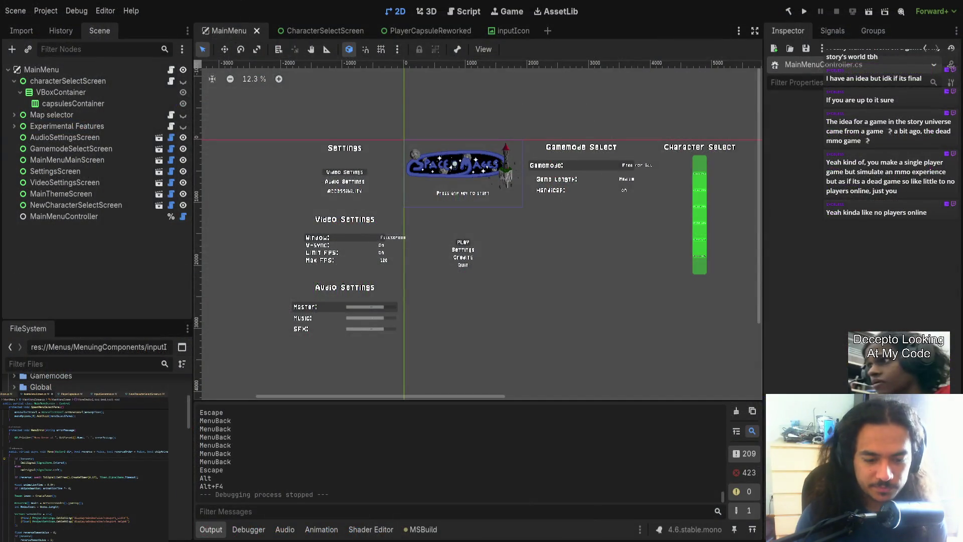
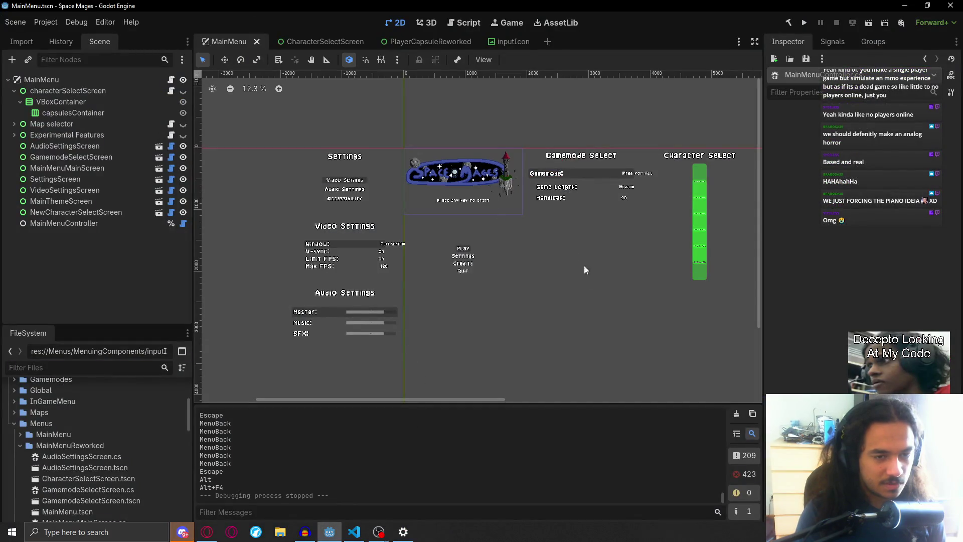
# - Search the help for 'midi' and open the InputEventMIDI class reference
pyautogui.click(466, 23)
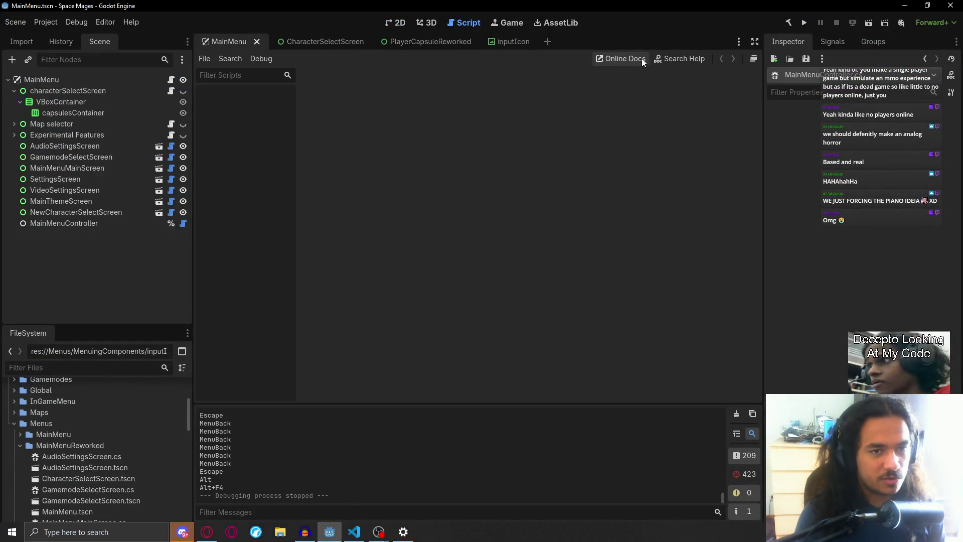
pyautogui.click(679, 58)
pyautogui.write('midi')
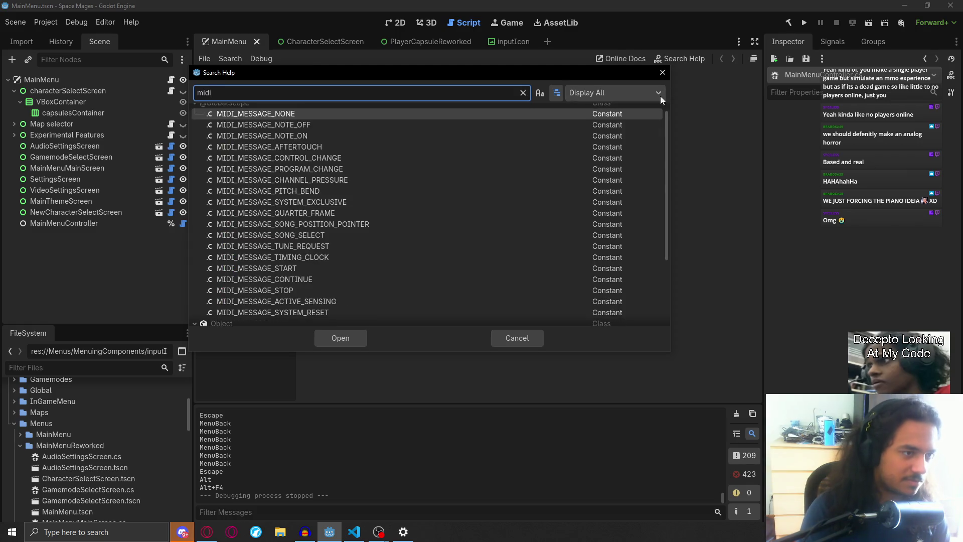
pyautogui.scroll(-4, 273, 187)
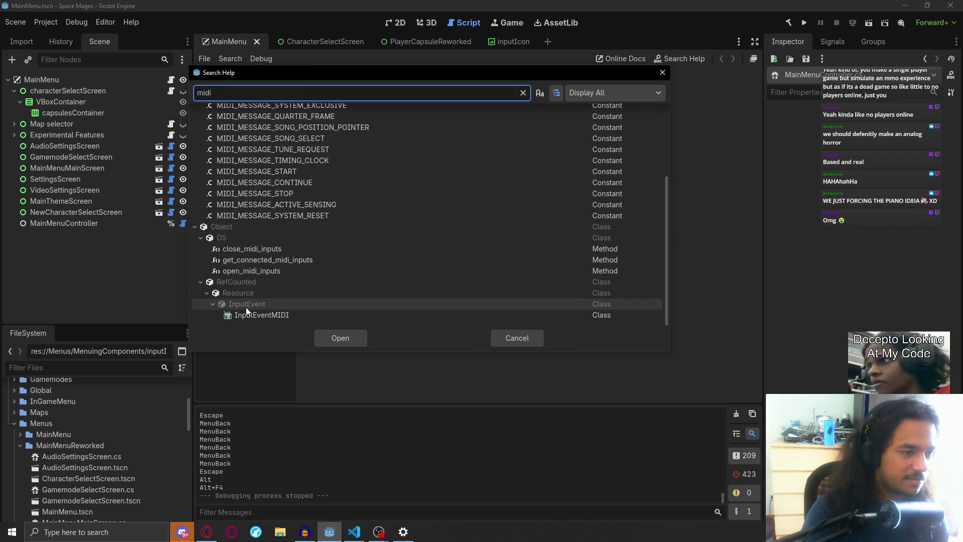
pyautogui.doubleClick(273, 316)
pyautogui.scroll(-2, 504, 323)
pyautogui.scroll(-3, 489, 296)
pyautogui.scroll(5, 489, 297)
pyautogui.scroll(-3, 490, 296)
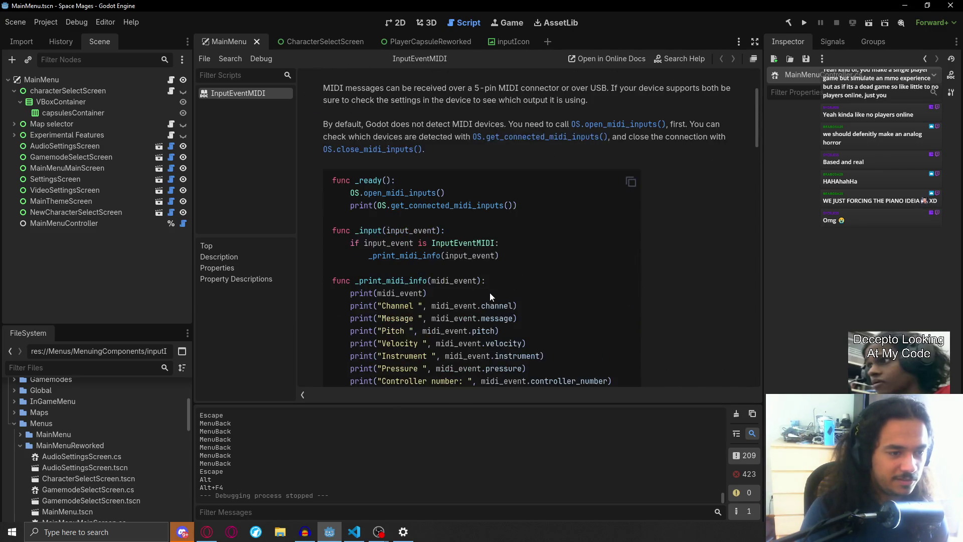
pyautogui.scroll(-3, 490, 294)
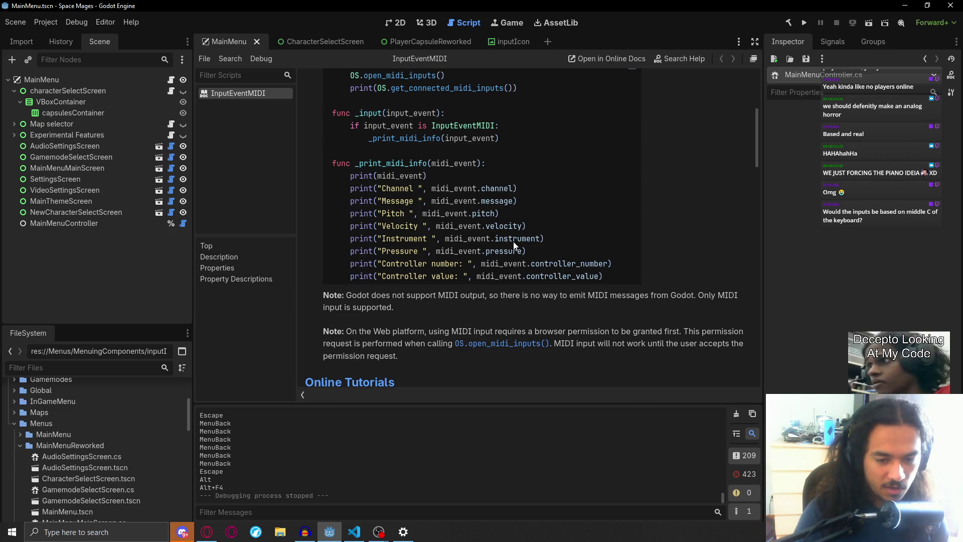
pyautogui.scroll(5, 513, 241)
pyautogui.scroll(-10, 517, 242)
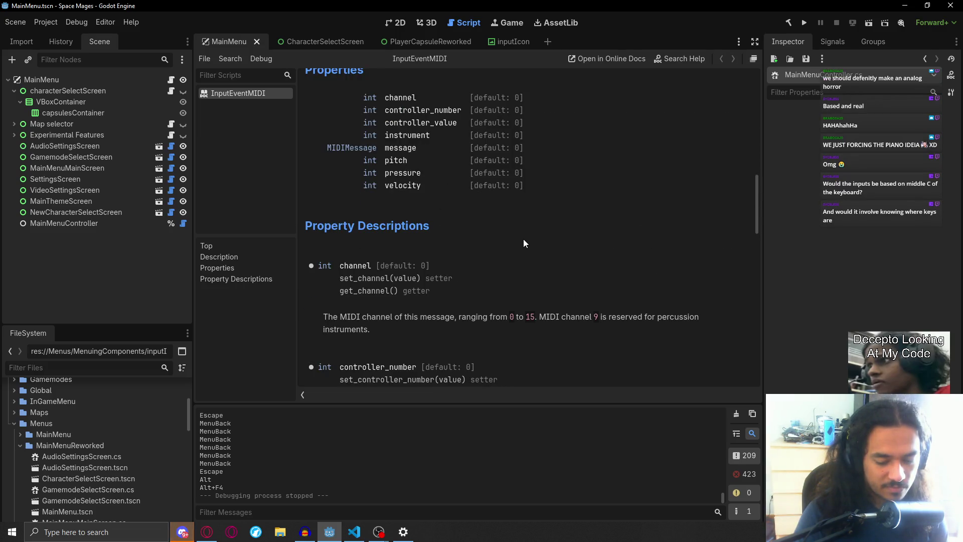
pyautogui.scroll(8, 525, 238)
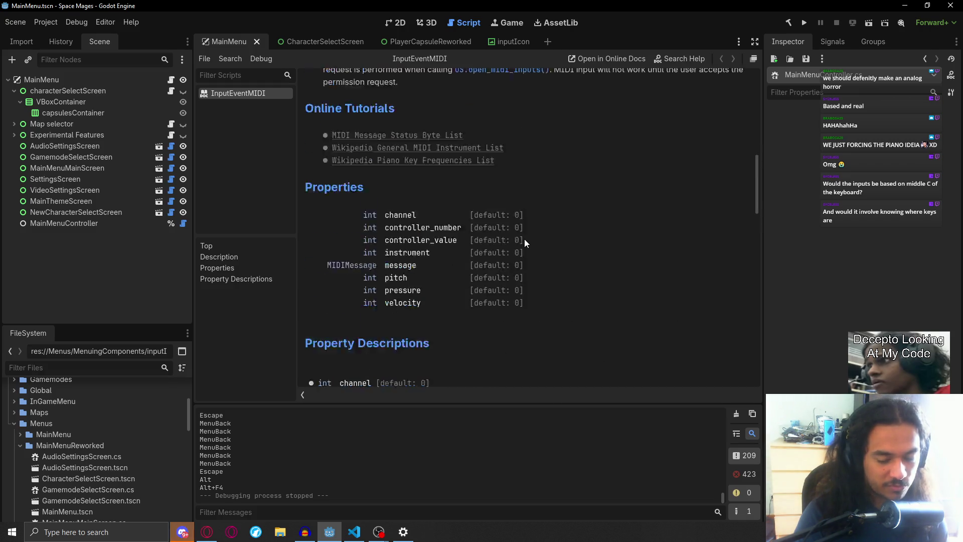
pyautogui.scroll(-3, 527, 209)
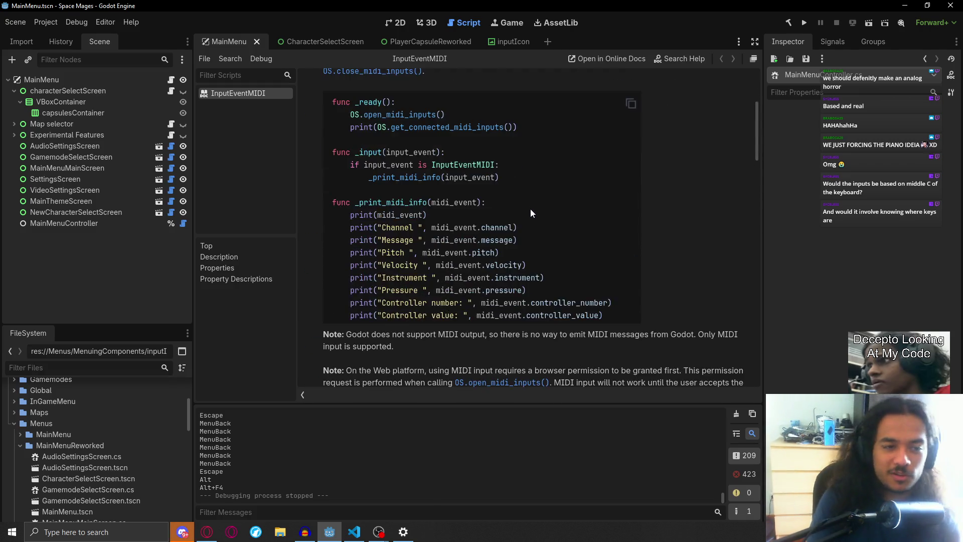
pyautogui.scroll(4, 531, 209)
pyautogui.scroll(-5, 552, 208)
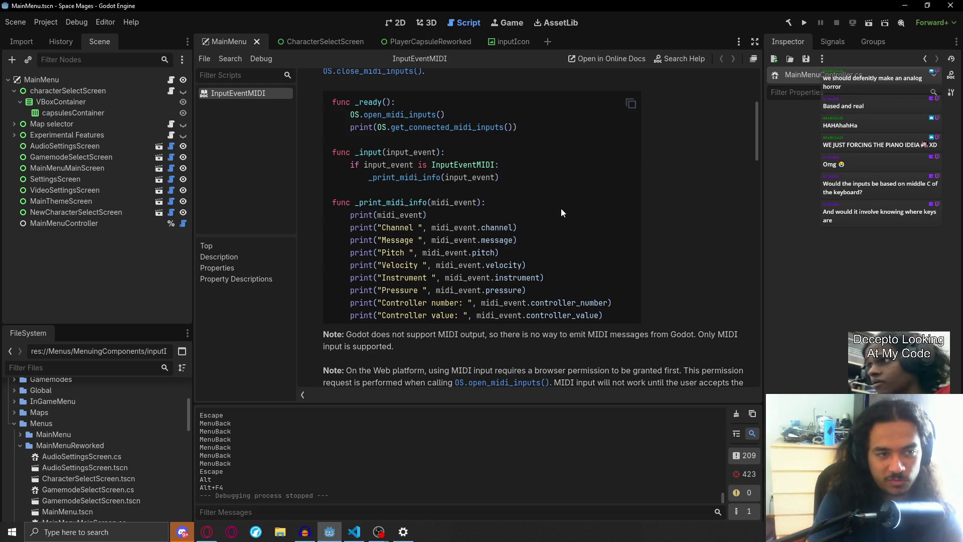
pyautogui.scroll(-3, 562, 207)
pyautogui.scroll(-11, 562, 208)
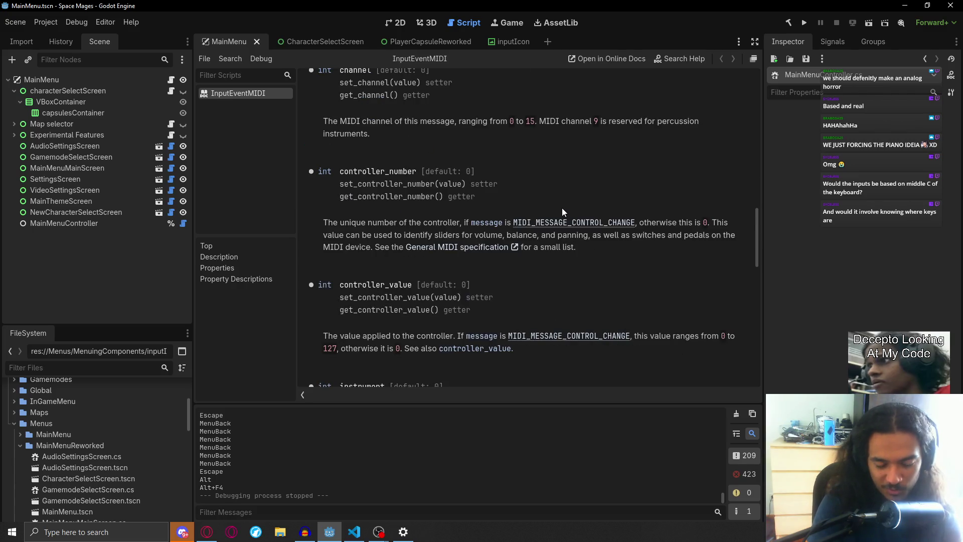
pyautogui.scroll(-6, 562, 208)
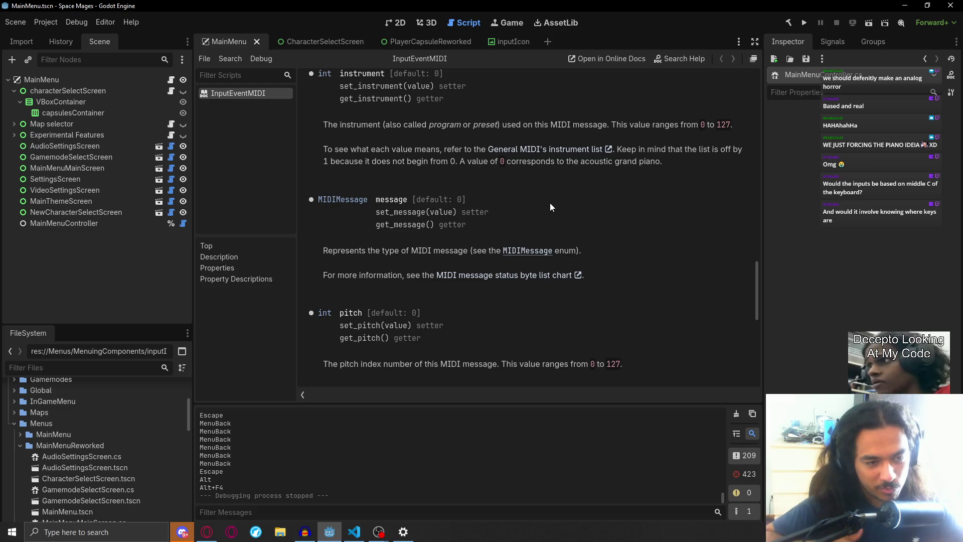
pyautogui.scroll(-5, 628, 221)
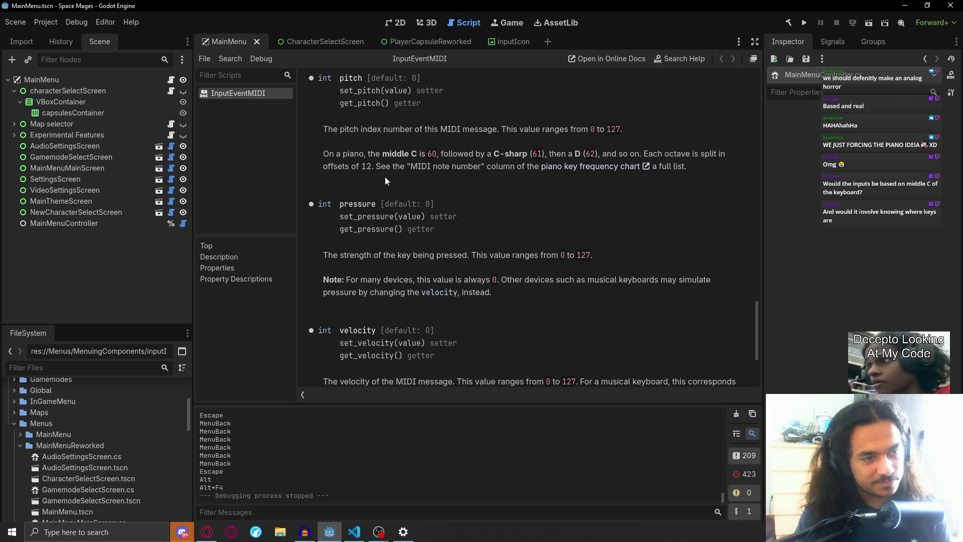
pyautogui.moveTo(323, 154); pyautogui.dragTo(434, 156)
pyautogui.scroll(3, 448, 158)
pyautogui.click(446, 228)
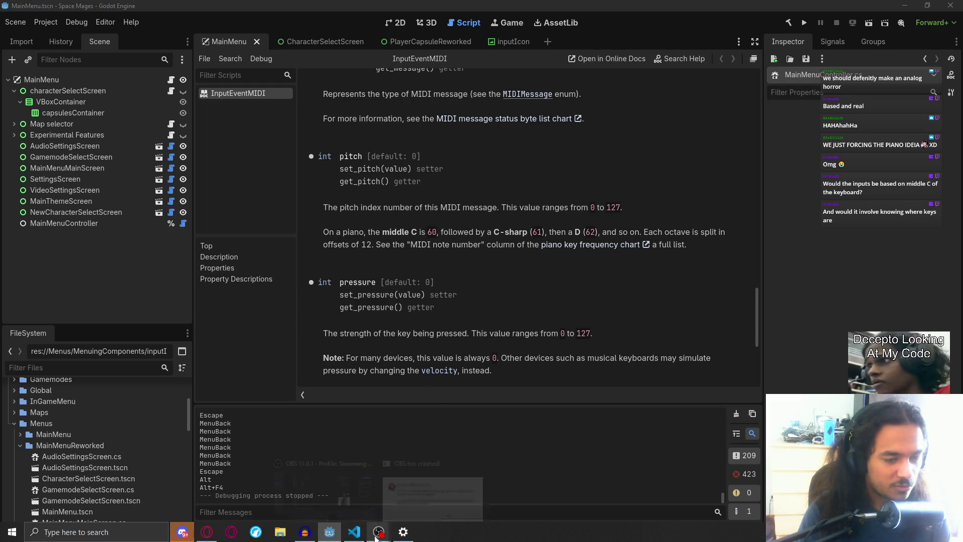
pyautogui.click(326, 494)
pyautogui.click(687, 406)
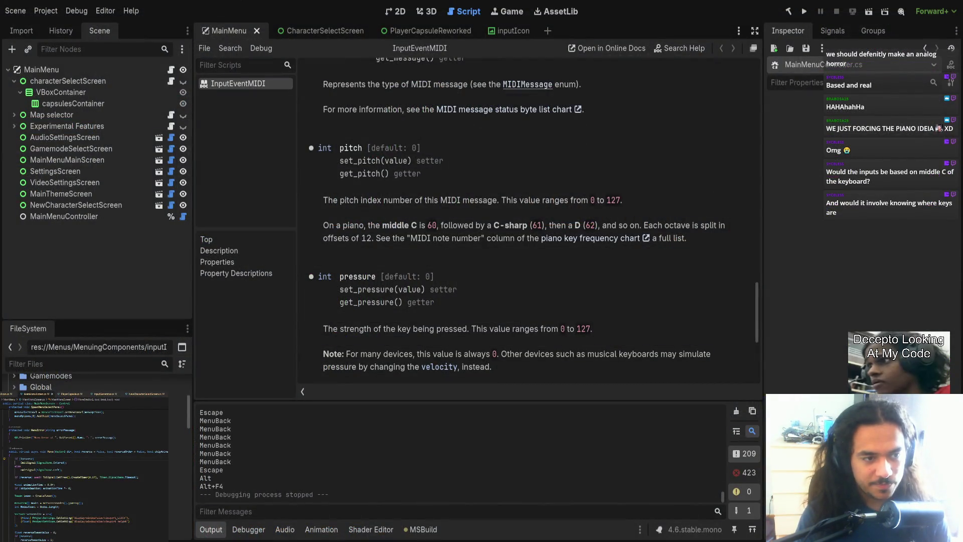
pyautogui.scroll(3, 342, 230)
pyautogui.moveTo(340, 227)
pyautogui.mouseDown()
pyautogui.moveTo(421, 228)
pyautogui.moveTo(456, 249)
pyautogui.mouseUp()
pyautogui.click(432, 243)
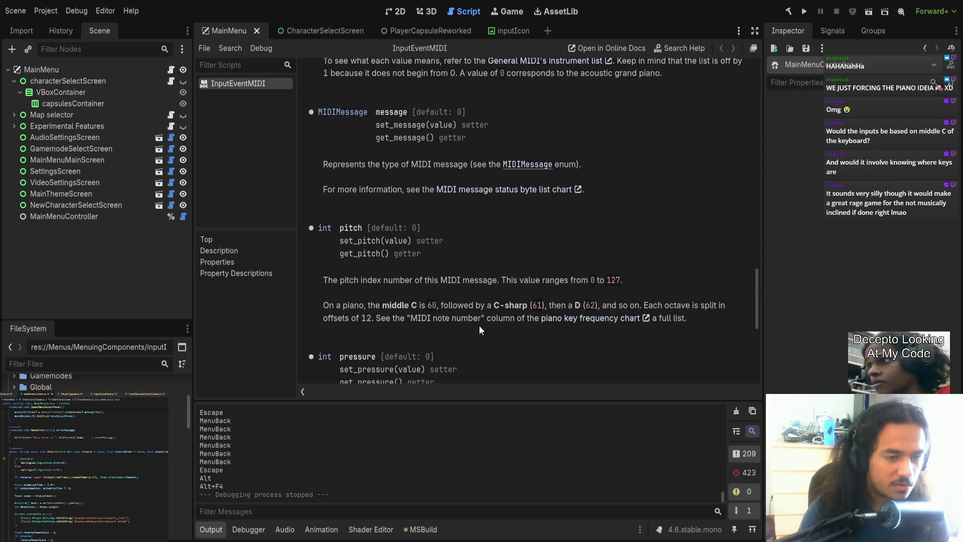
pyautogui.moveTo(435, 305); pyautogui.dragTo(436, 306)
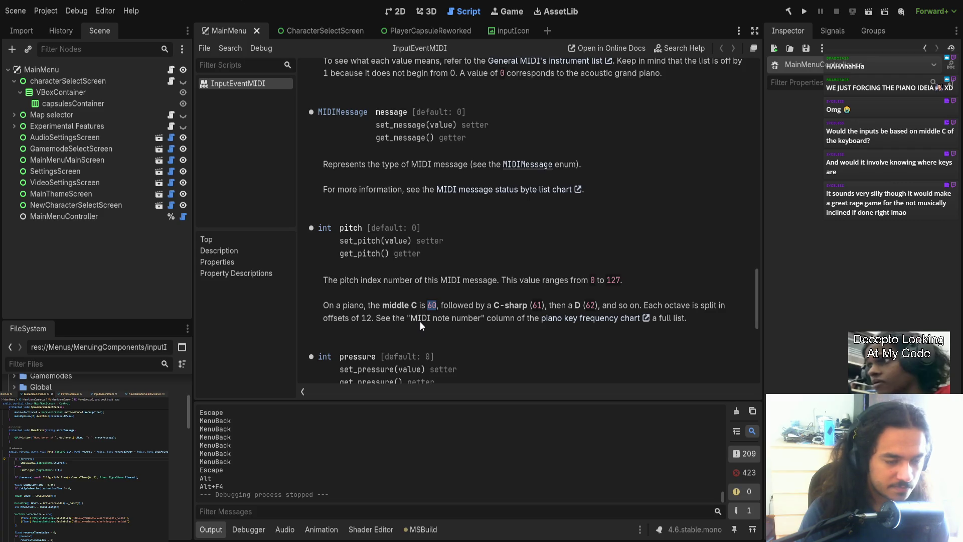
pyautogui.click(537, 306)
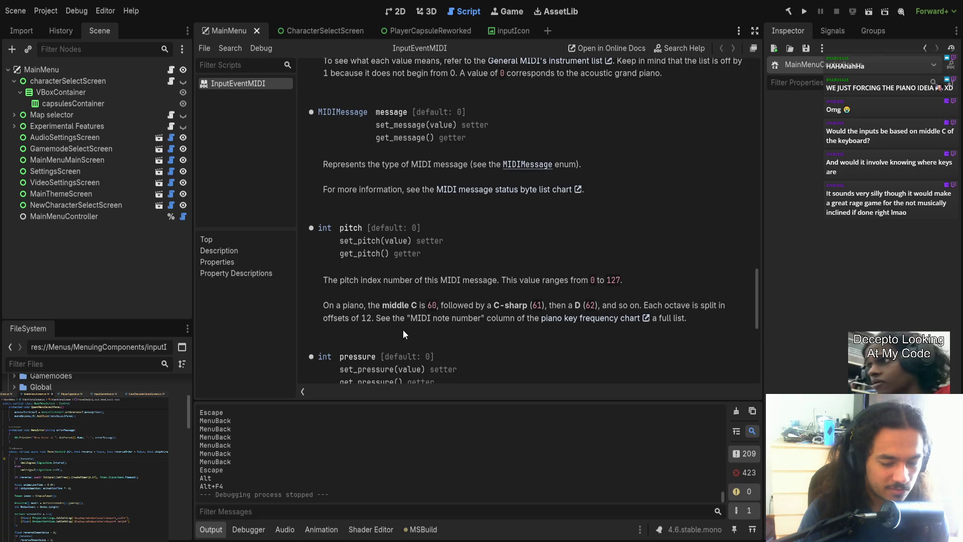
pyautogui.scroll(-3, 404, 329)
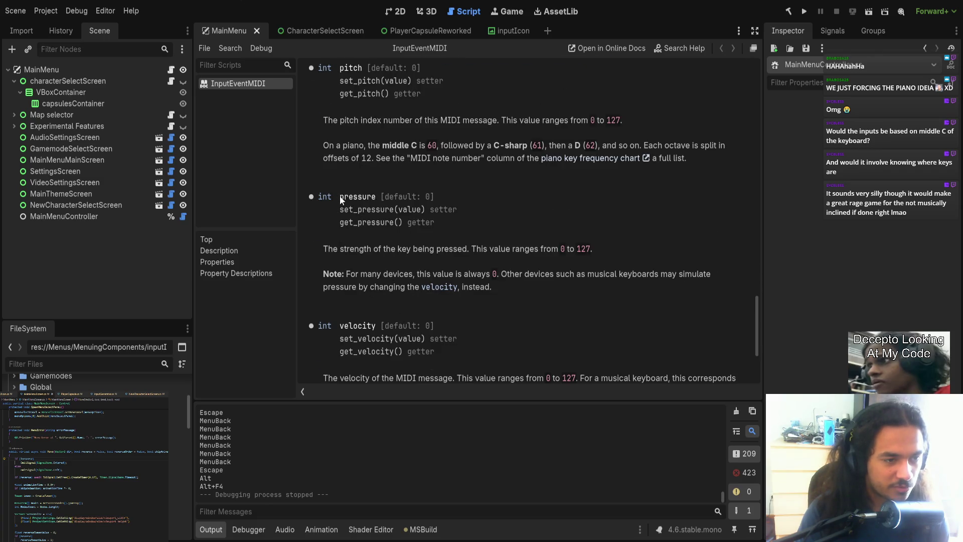
pyautogui.moveTo(339, 196); pyautogui.dragTo(382, 196)
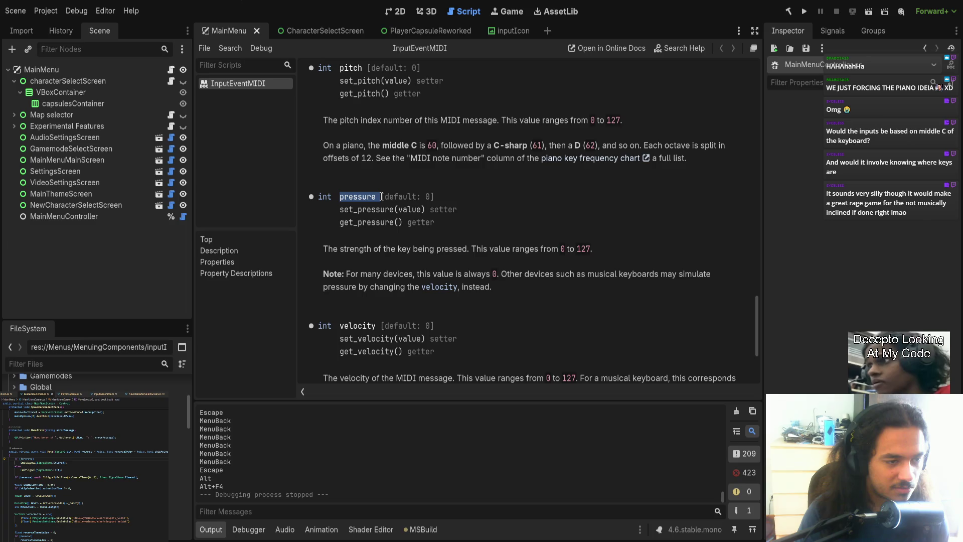
pyautogui.click(435, 248)
pyautogui.moveTo(328, 248); pyautogui.dragTo(480, 245)
pyautogui.click(414, 251)
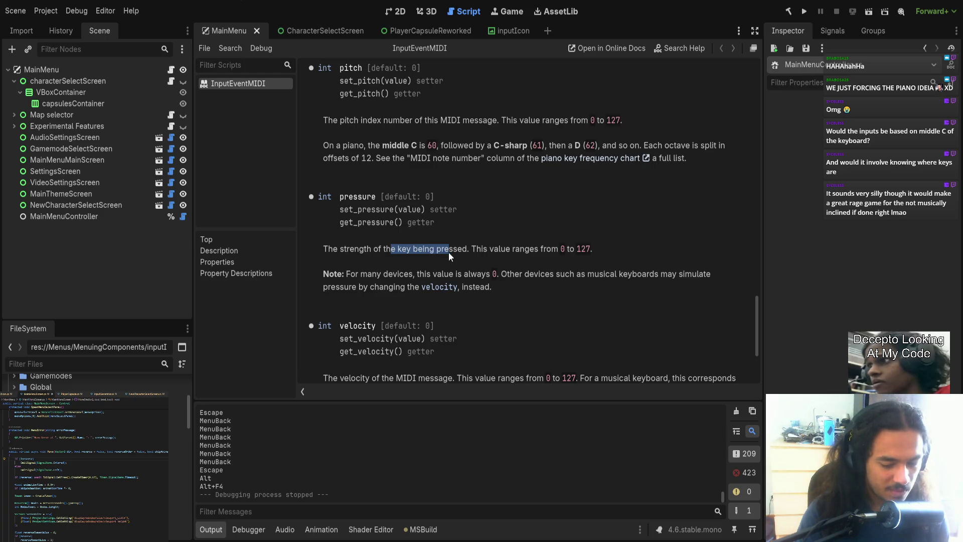
pyautogui.scroll(-5, 451, 253)
pyautogui.scroll(5, 470, 259)
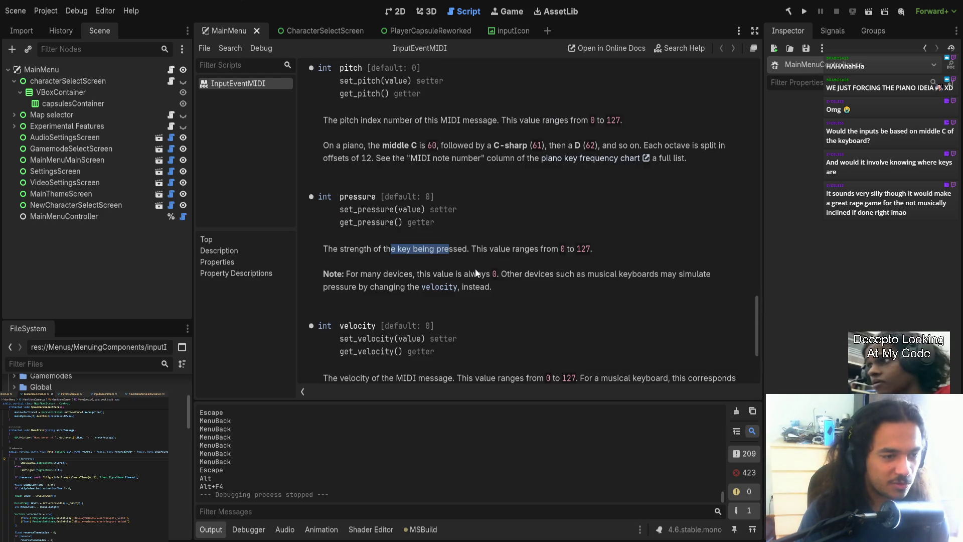
pyautogui.scroll(-2, 476, 265)
pyautogui.scroll(-2, 482, 251)
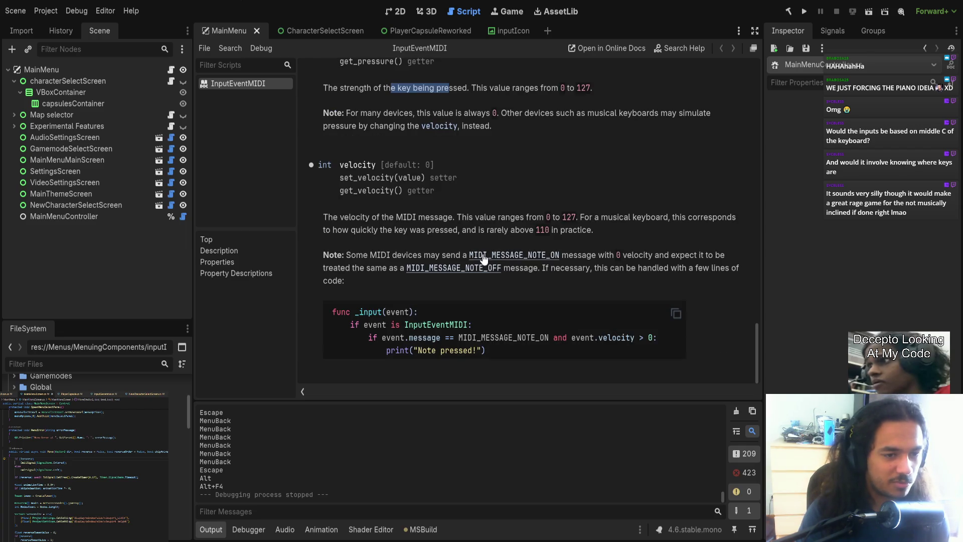
pyautogui.scroll(2, 483, 258)
pyautogui.scroll(-2, 483, 259)
pyautogui.scroll(2, 483, 258)
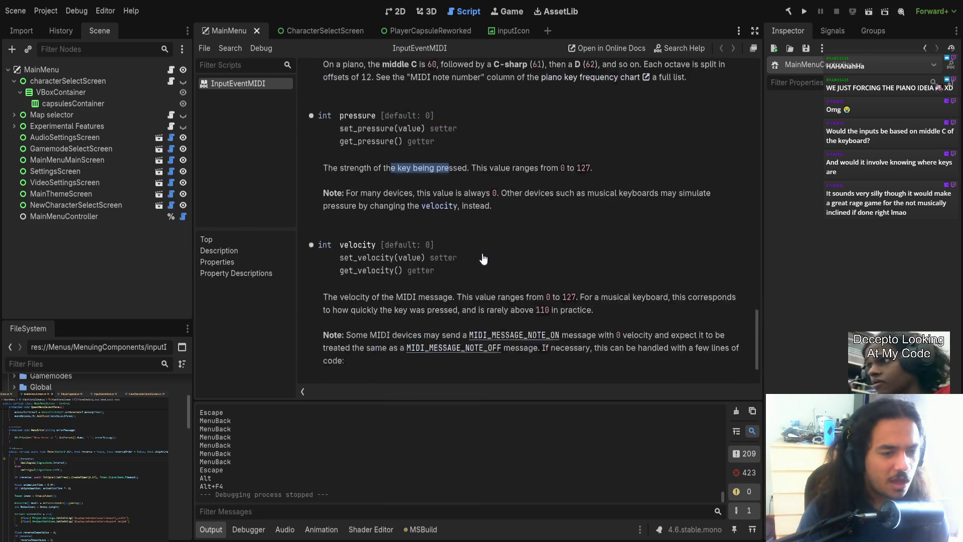
pyautogui.scroll(1, 482, 258)
pyautogui.scroll(-3, 478, 258)
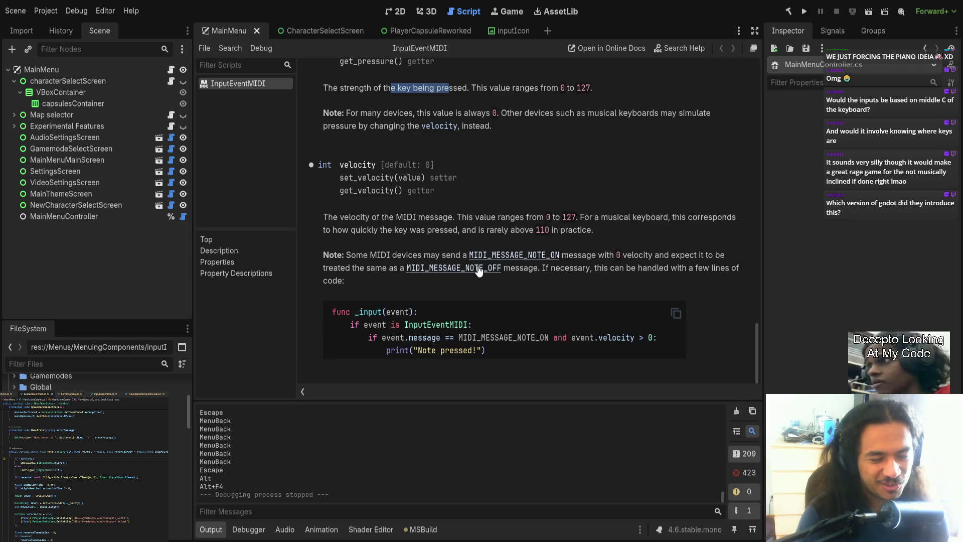
pyautogui.scroll(3, 482, 251)
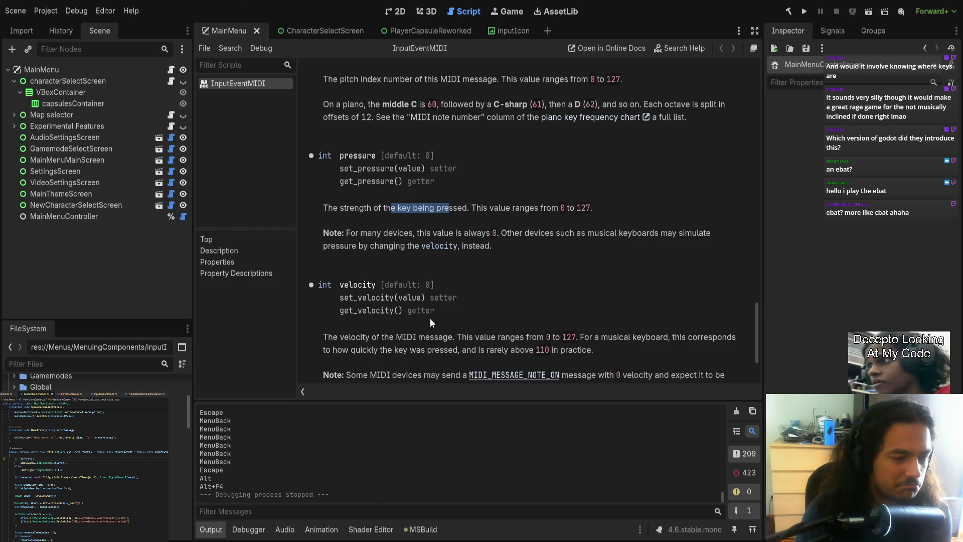
pyautogui.scroll(5, 444, 266)
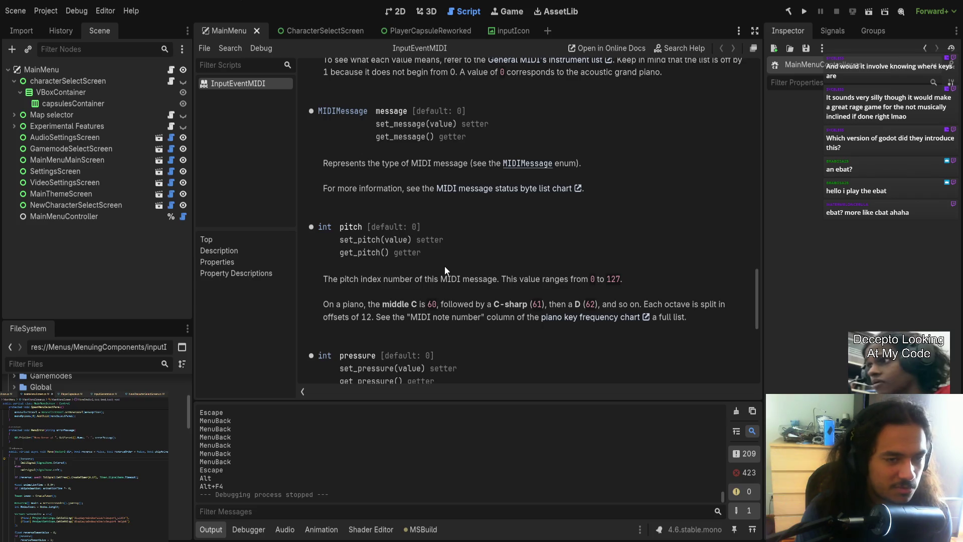
pyautogui.scroll(-5, 444, 265)
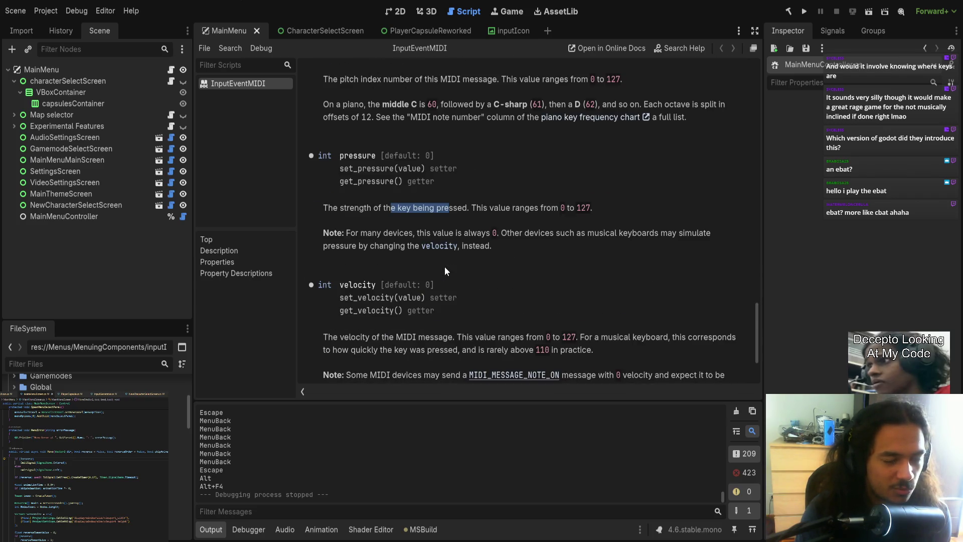
pyautogui.scroll(-3, 445, 271)
pyautogui.scroll(7, 508, 324)
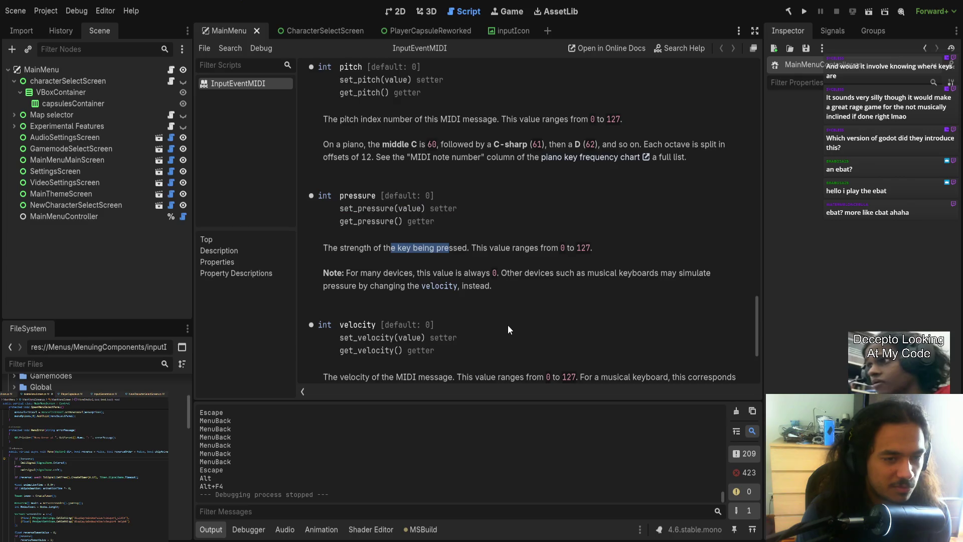
pyautogui.scroll(-5, 507, 324)
pyautogui.scroll(-2, 505, 327)
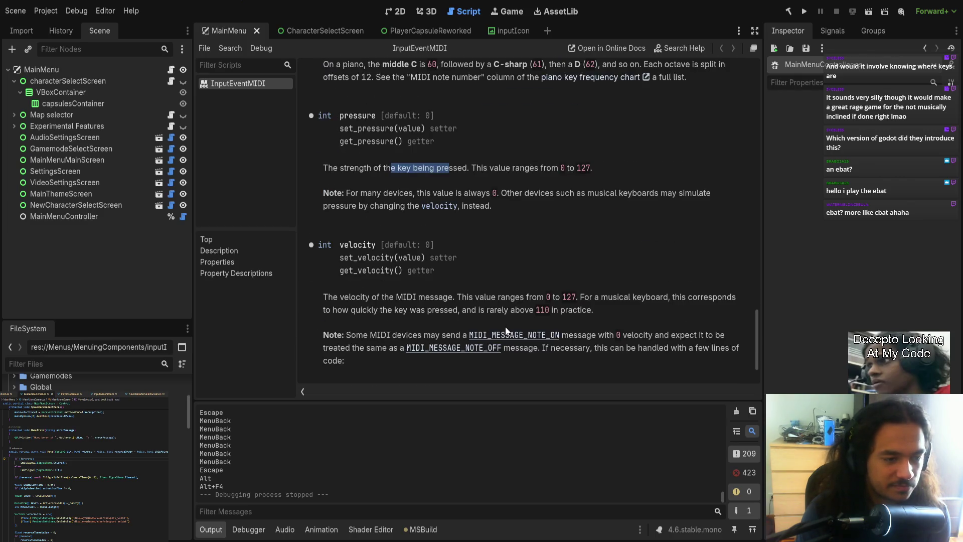
pyautogui.scroll(-1, 471, 297)
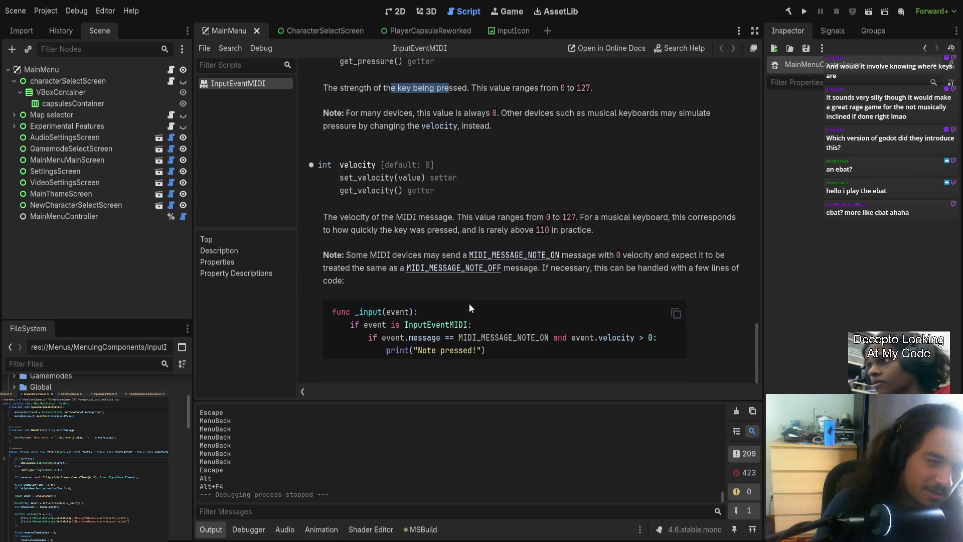
pyautogui.scroll(2, 460, 341)
pyautogui.scroll(3, 462, 340)
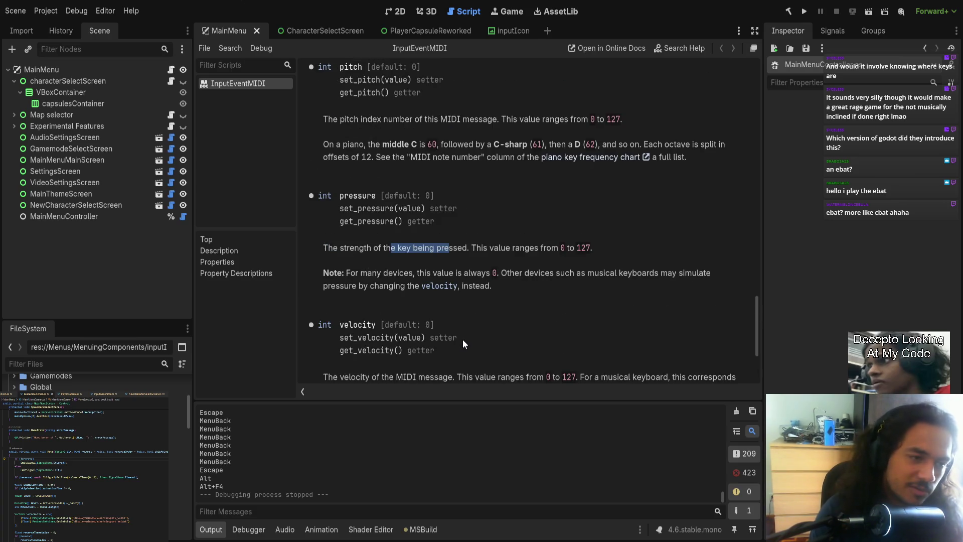
pyautogui.scroll(-4, 454, 338)
pyautogui.scroll(15, 447, 326)
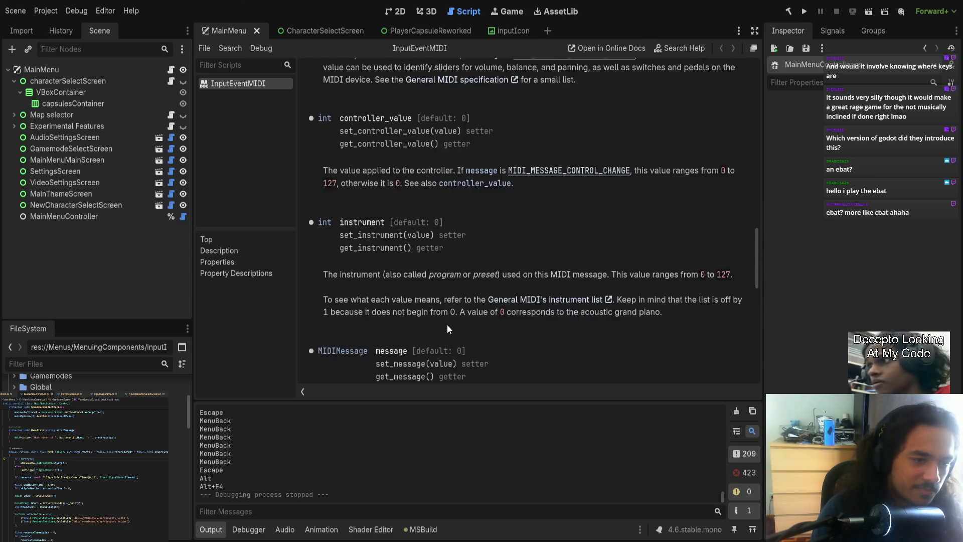
pyautogui.scroll(-18, 444, 325)
pyautogui.moveTo(317, 216); pyautogui.dragTo(459, 226)
pyautogui.click(466, 226)
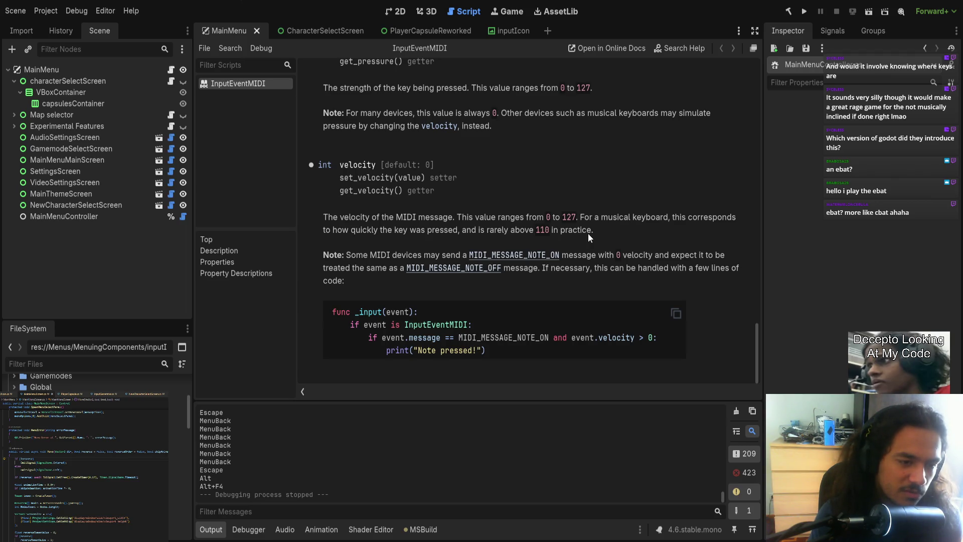
pyautogui.scroll(3, 577, 221)
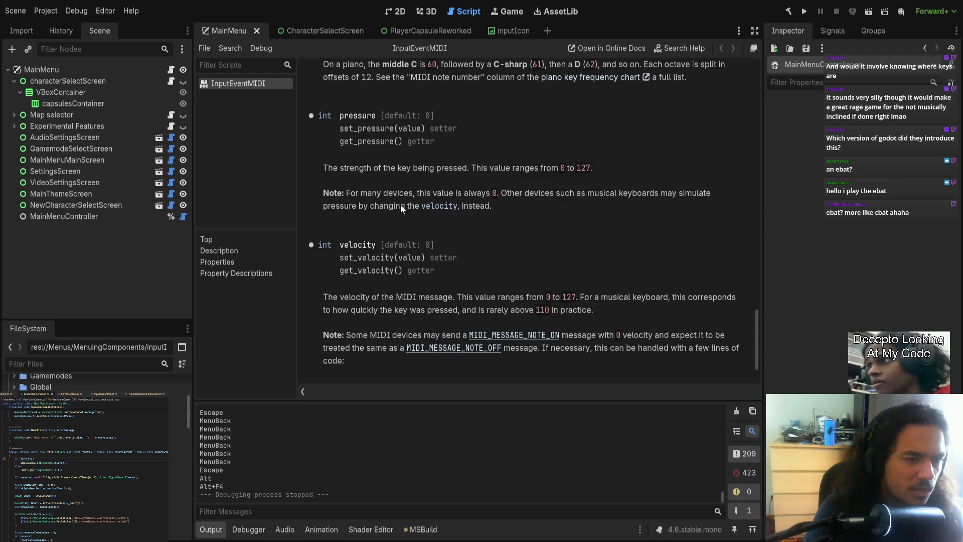
# - Highlight the pressure note, then the sentence about musical keyboards, in the InputEventMIDI docs
pyautogui.moveTo(401, 206); pyautogui.dragTo(472, 206)
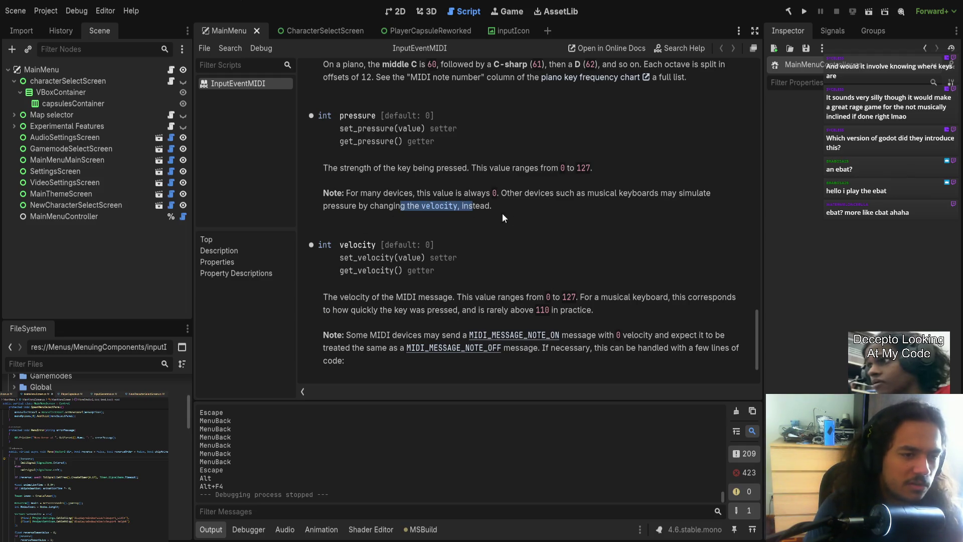
pyautogui.click(529, 218)
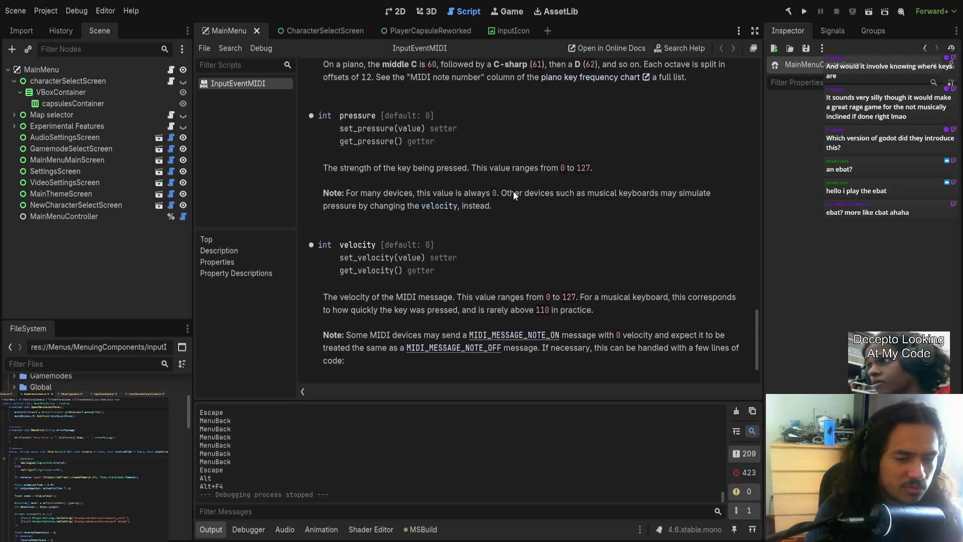
pyautogui.moveTo(526, 196)
pyautogui.mouseDown()
pyautogui.moveTo(543, 196)
pyautogui.moveTo(501, 207)
pyautogui.moveTo(692, 194)
pyautogui.moveTo(685, 202)
pyautogui.mouseUp()
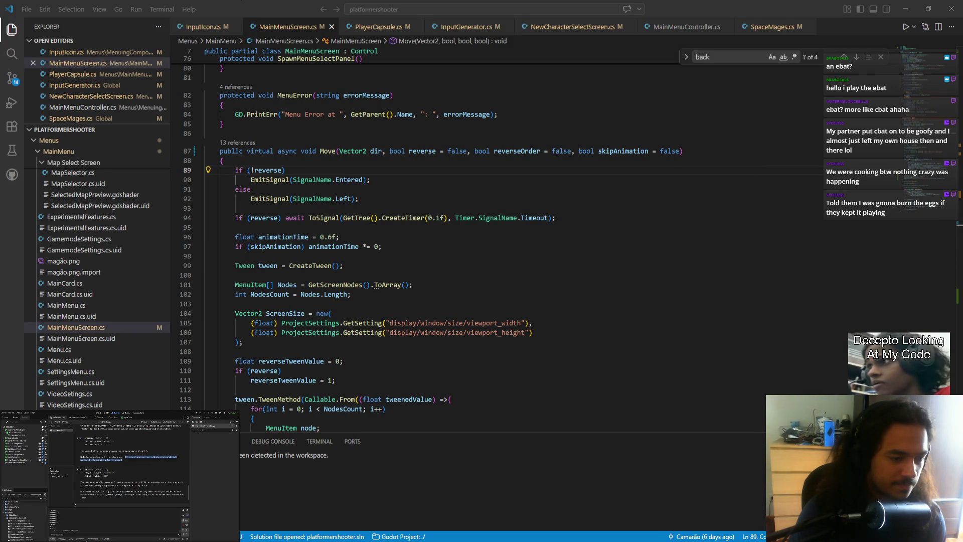
pyautogui.hotkey('alt', 'Tab')
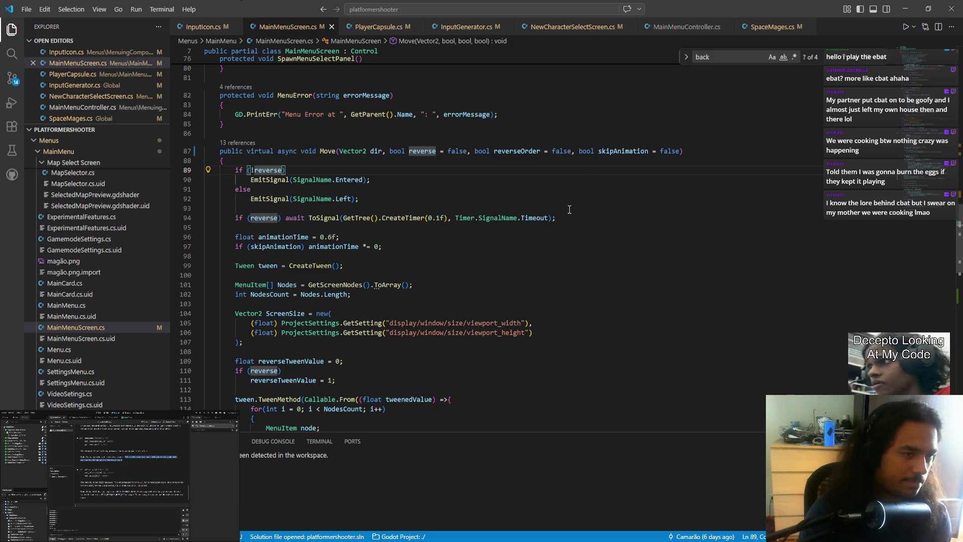
pyautogui.scroll(-2, 569, 209)
pyautogui.scroll(-2, 567, 218)
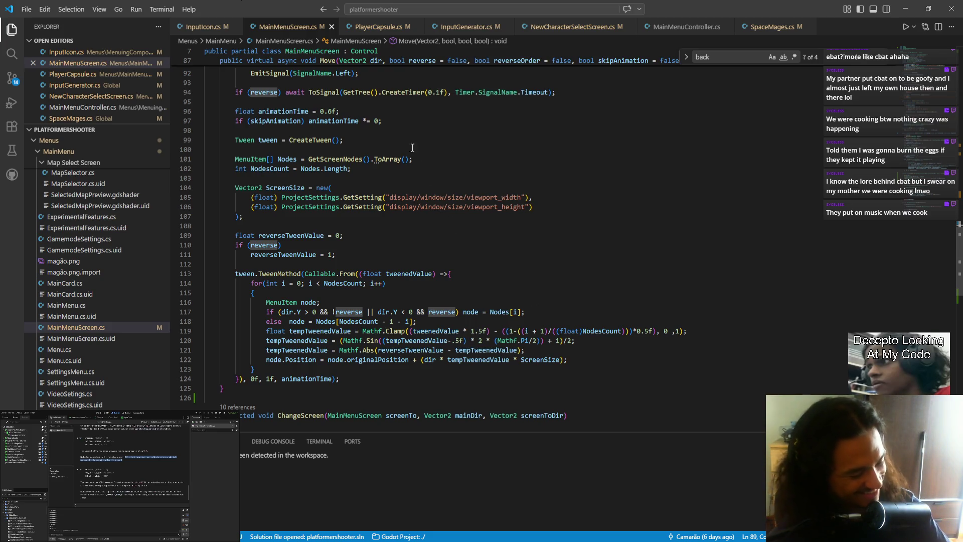
# - Back in VS Code, select 'dir.Y > 0 && !reverse || dir.Y < 0 && reverse' on line 117
pyautogui.hotkey('alt', 'Tab')
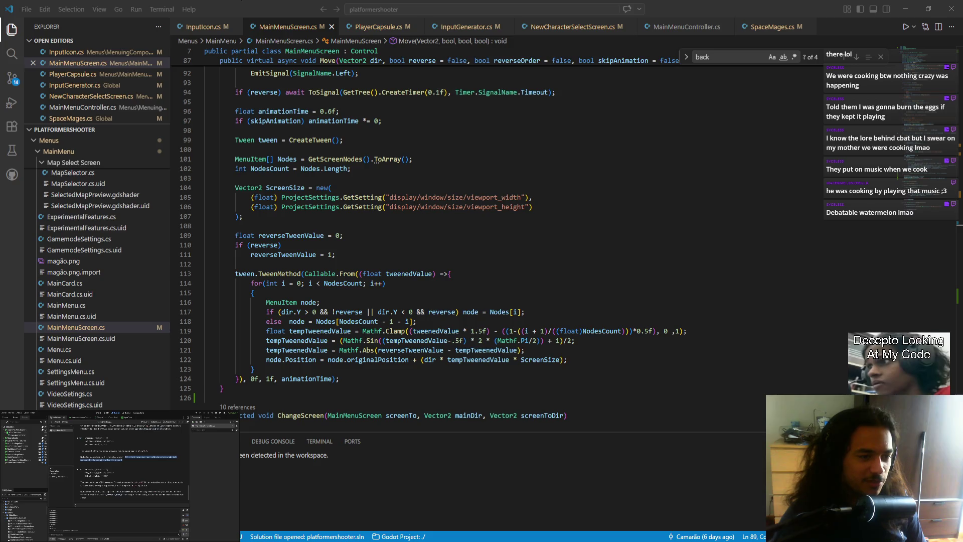
pyautogui.hotkey('alt', 'Tab')
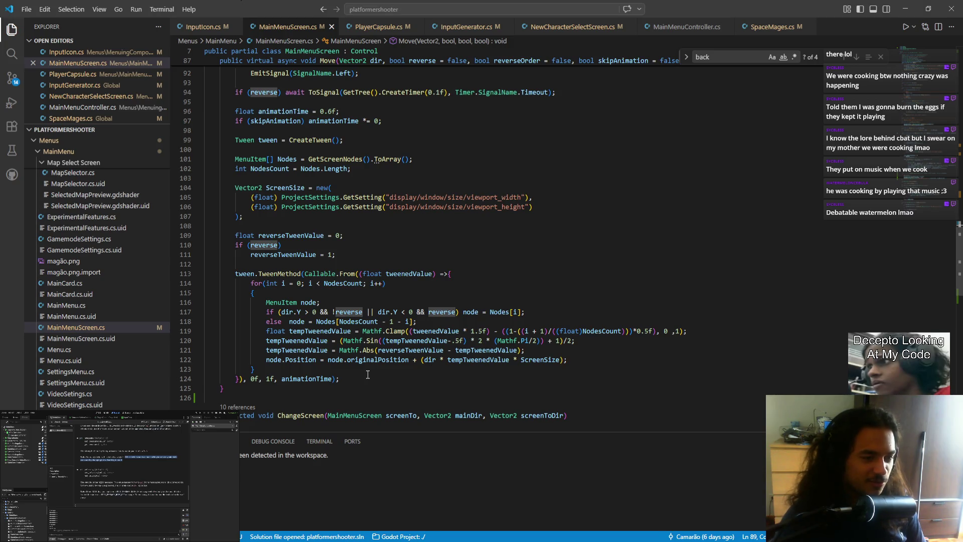
pyautogui.click(367, 372)
pyautogui.click(596, 359)
pyautogui.click(596, 311)
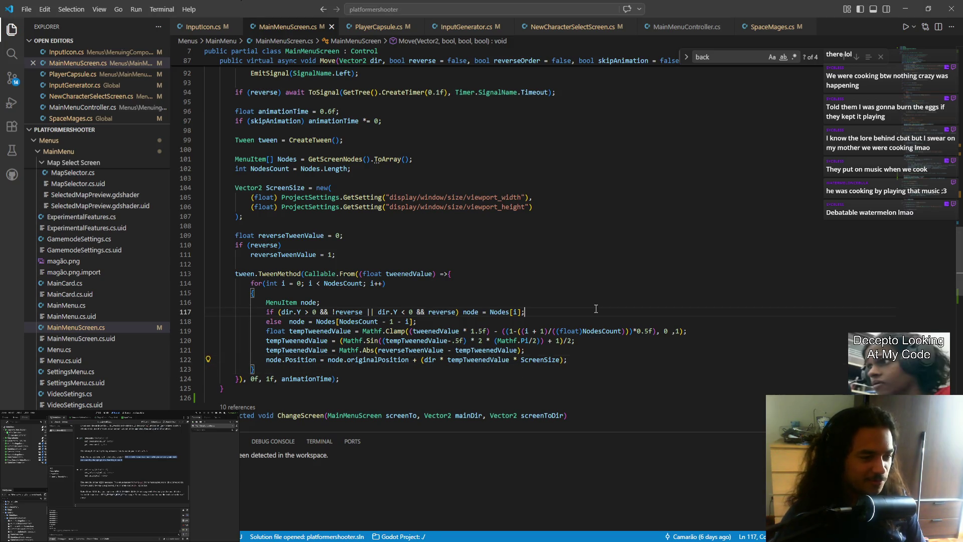
pyautogui.click(552, 320)
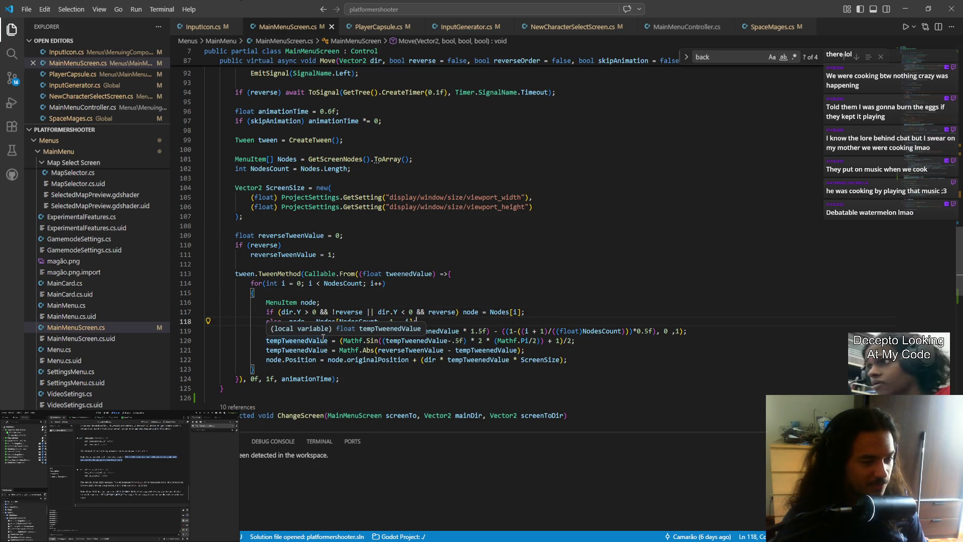
pyautogui.moveTo(456, 312); pyautogui.dragTo(282, 311)
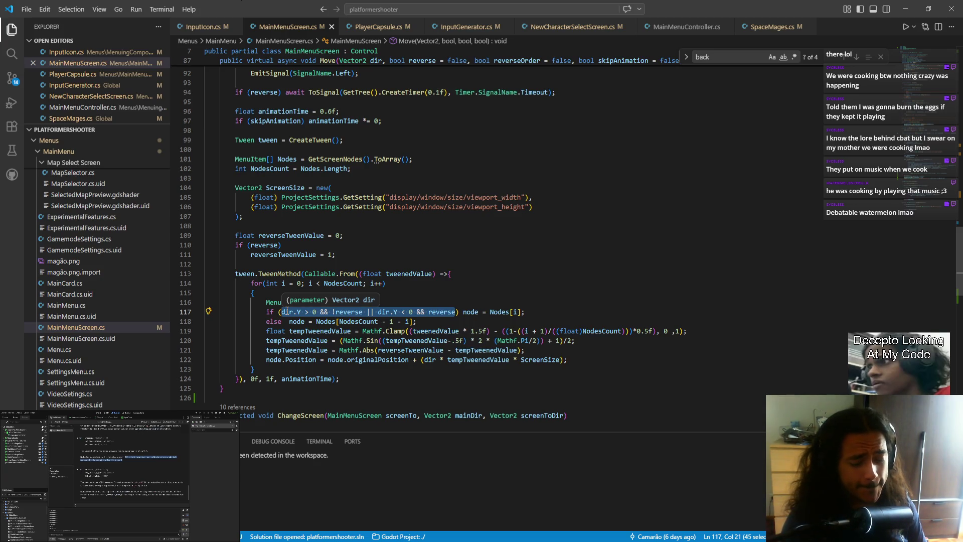
# - Wrap the line 117 condition in parentheses and append a '*reverseOrder' term
pyautogui.write('(')
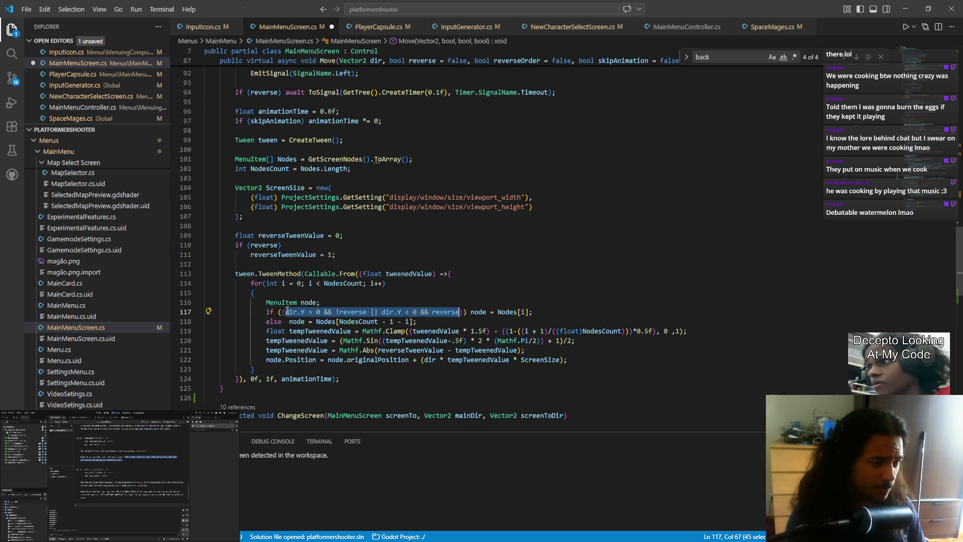
pyautogui.press('Right')
pyautogui.press('Right')
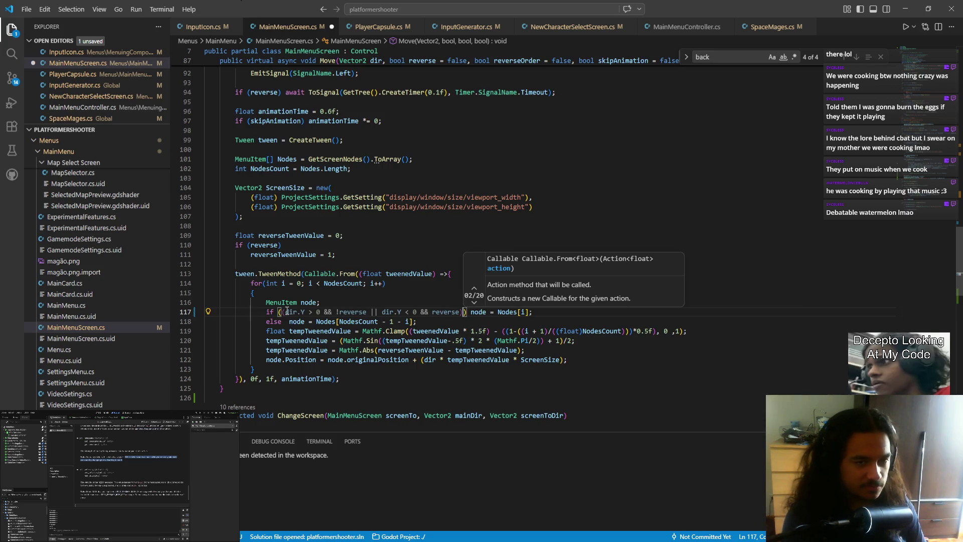
pyautogui.write('P')
pyautogui.press('BackSpace')
pyautogui.write('*rever')
pyautogui.press('Down')
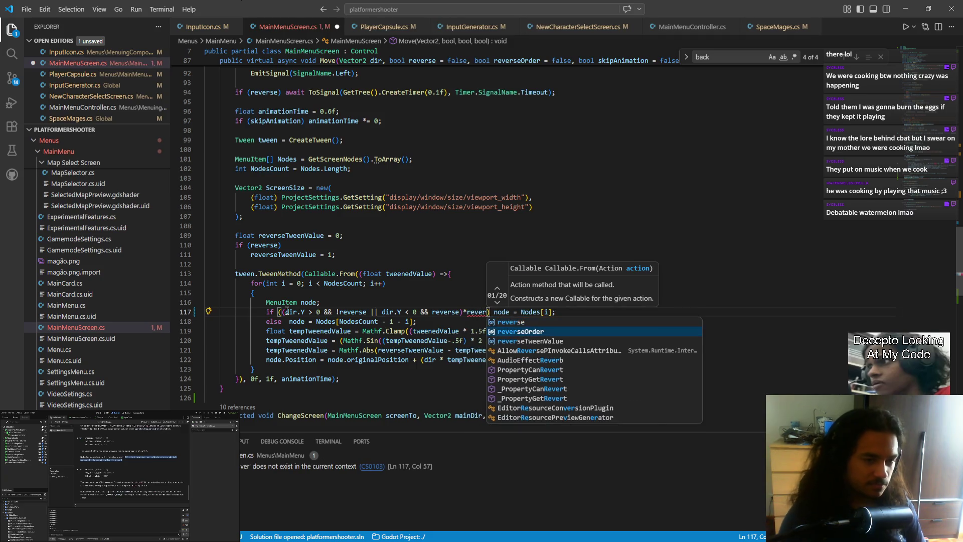
pyautogui.press('Return')
# - Remove the reverseOrder term again and save MainMenuScreen.cs
pyautogui.hotkey('ctrl', 'Left')
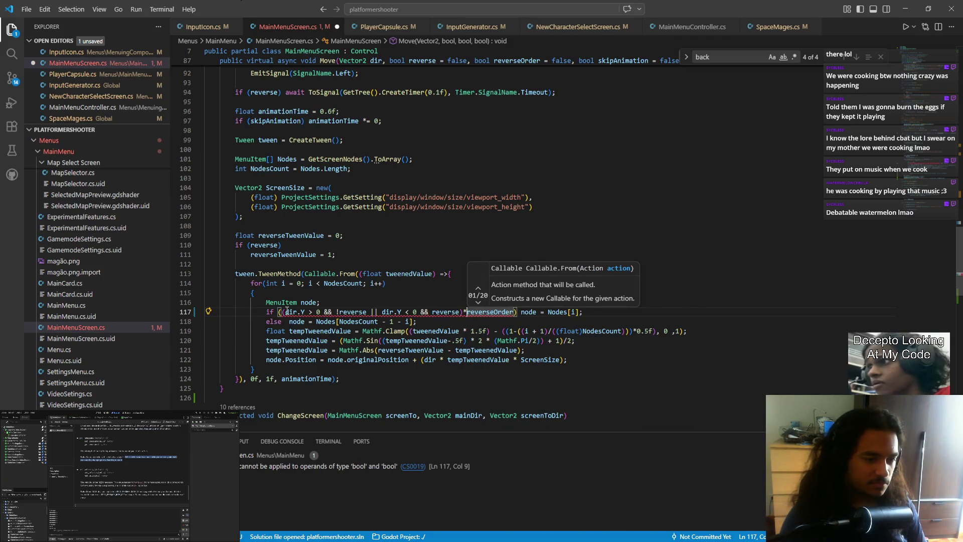
pyautogui.hotkey('shift', 'Left')
pyautogui.write('-')
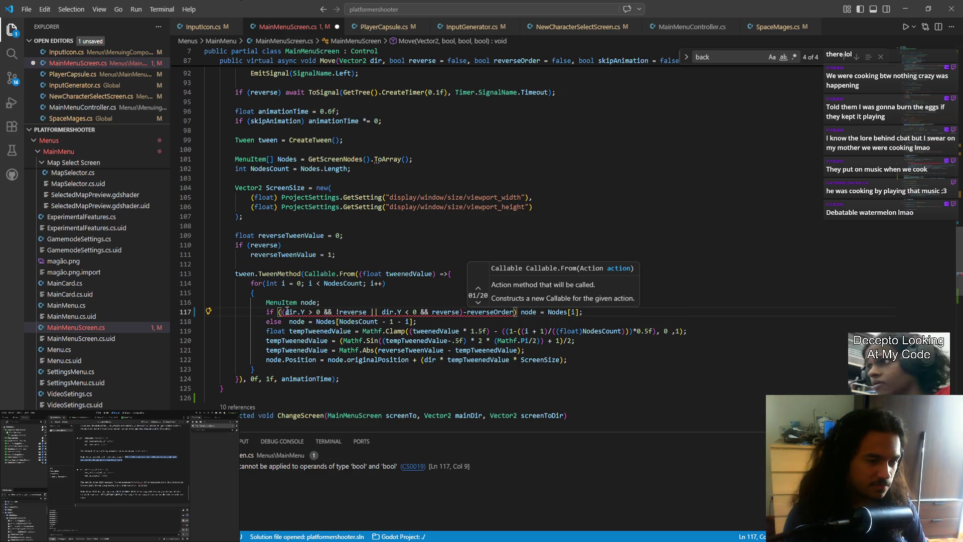
pyautogui.hotkey('ctrl', 'BackSpace')
pyautogui.press('BackSpace')
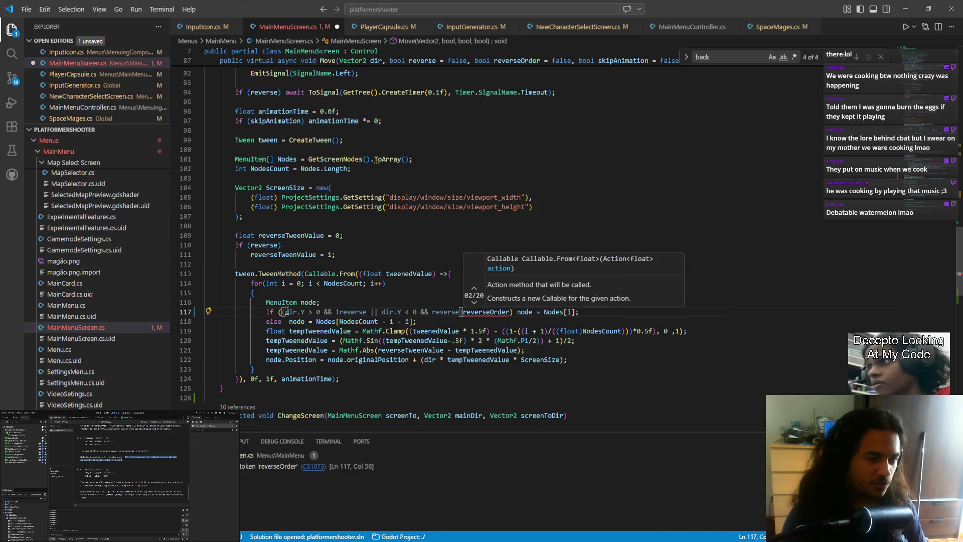
pyautogui.hotkey('ctrl', 's')
pyautogui.press('Escape')
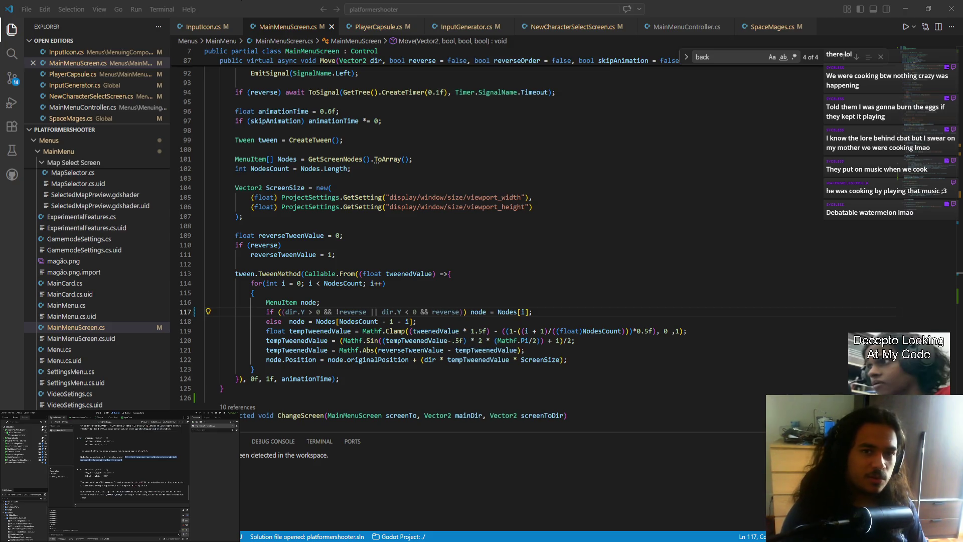
# - Append '== reverseOrder' after the parenthesised condition and save the file
pyautogui.click(464, 312)
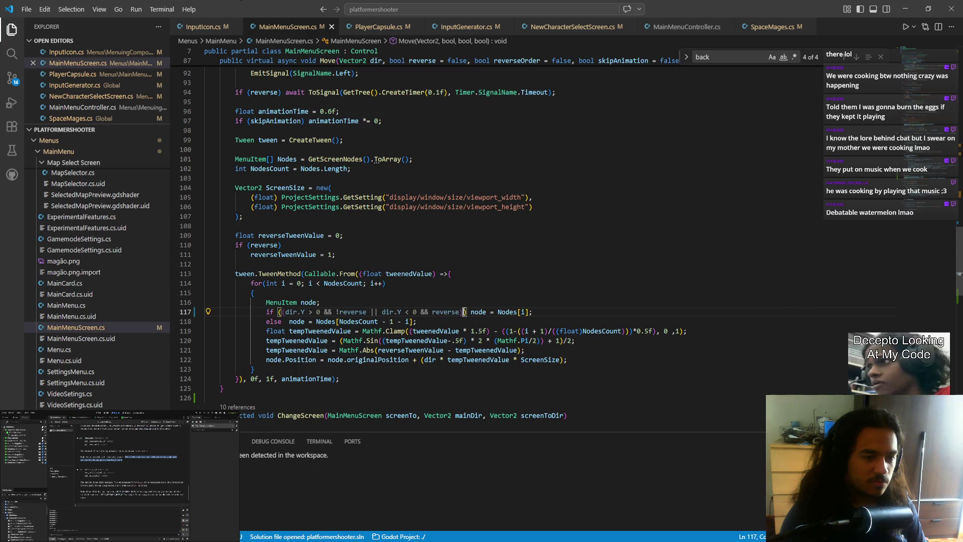
pyautogui.write('=')
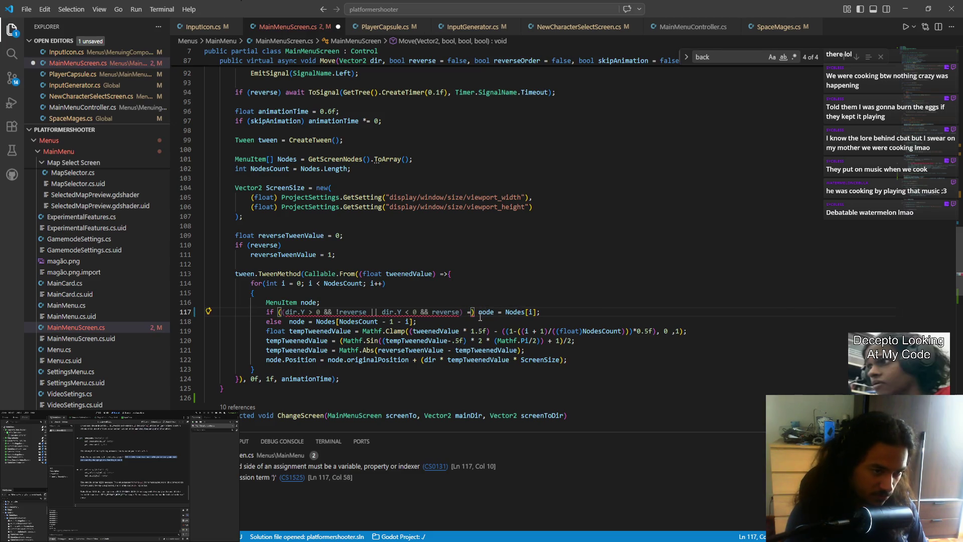
pyautogui.write('=')
pyautogui.write(' rever')
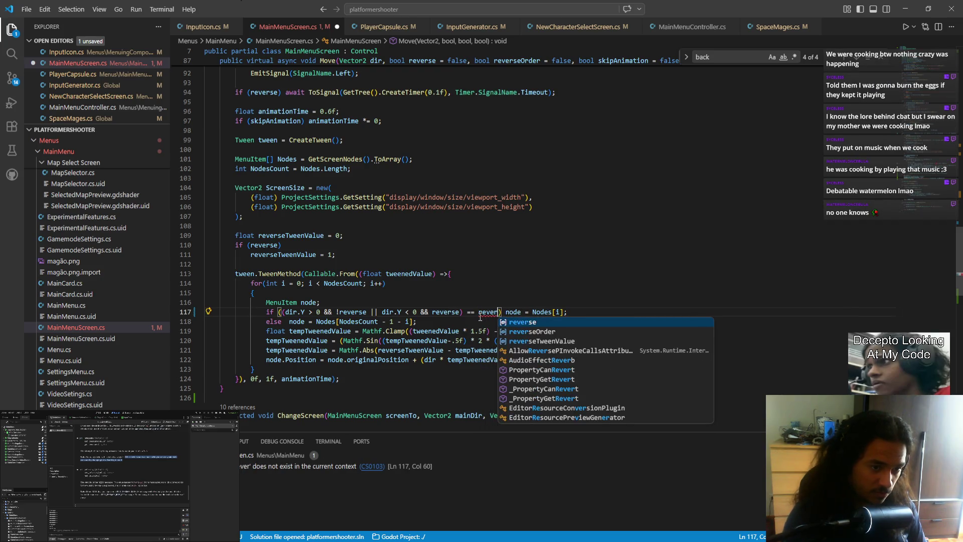
pyautogui.press('Down')
pyautogui.press('Return')
pyautogui.hotkey('ctrl', 's')
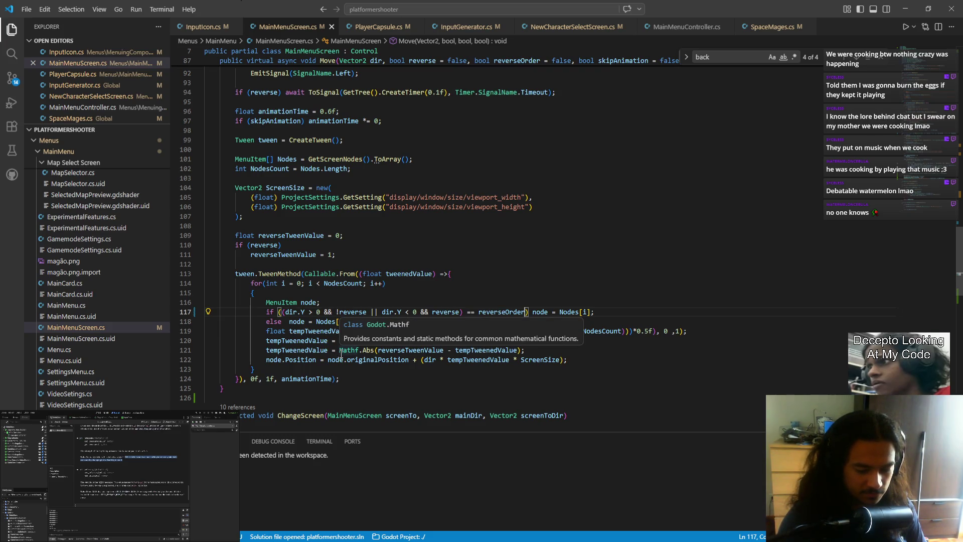
pyautogui.click(282, 312)
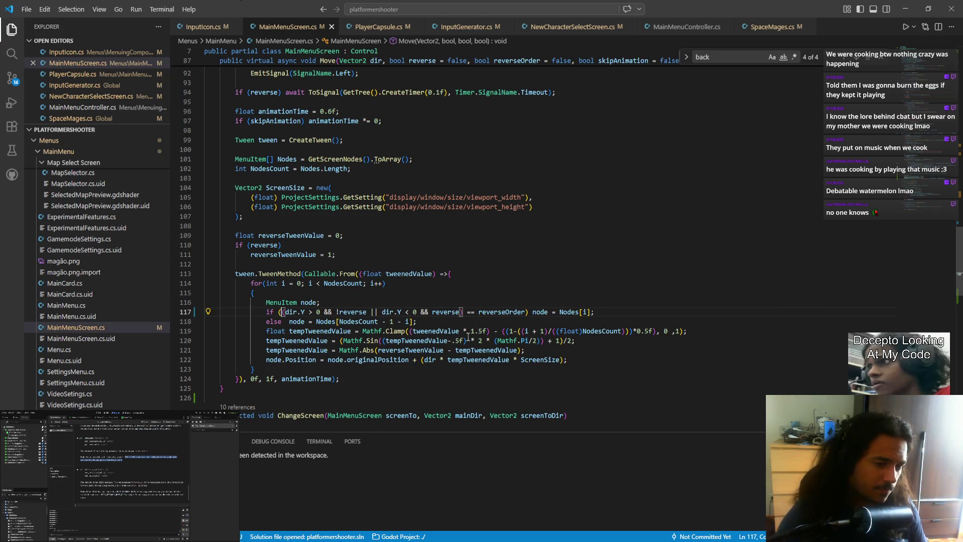
# - Insert '!' before reverseOrder on line 117 to negate the check
pyautogui.moveTo(475, 312)
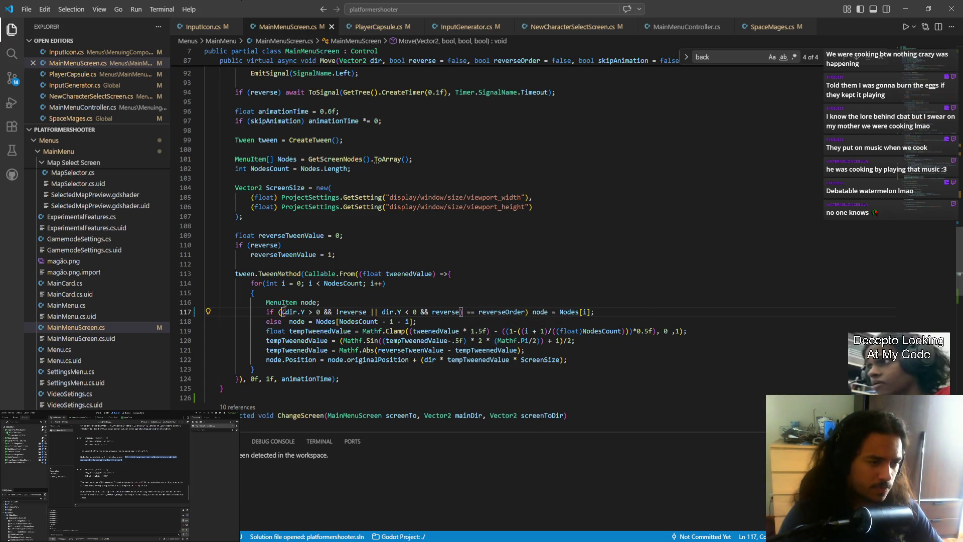
pyautogui.click(478, 312)
pyautogui.write('!')
pyautogui.press('Down')
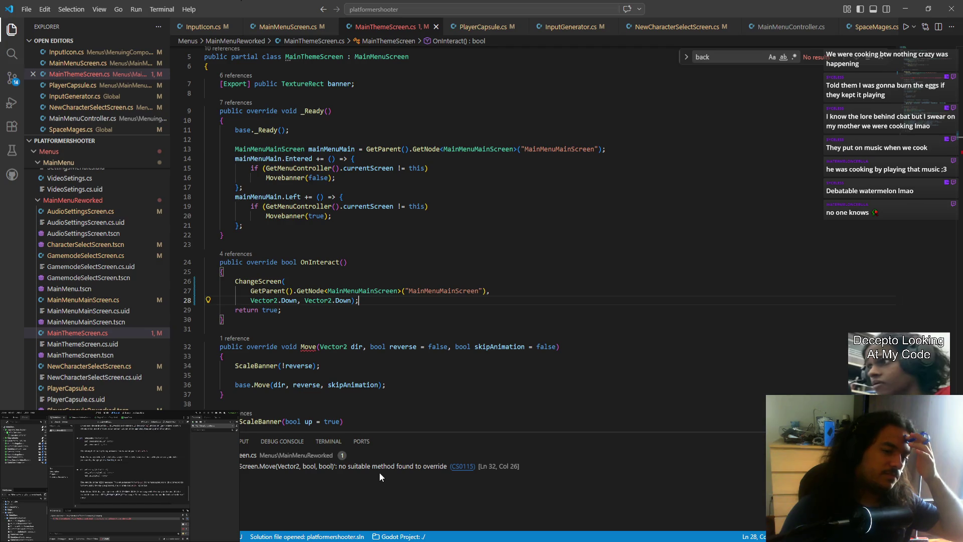
# - Generate a Move override with the reverseOrder parameter, delete the old signature, and save MainThemeScreen.cs
pyautogui.click(451, 347)
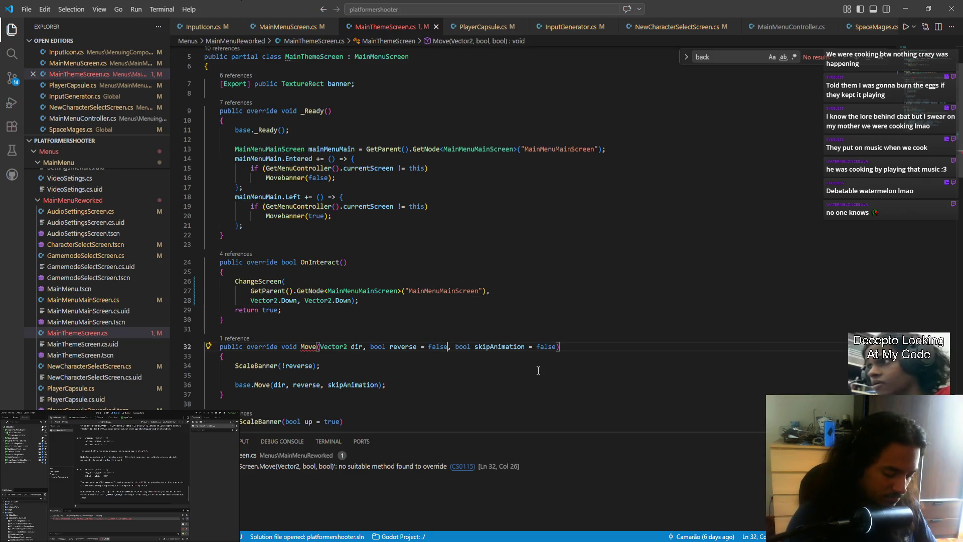
pyautogui.write(',')
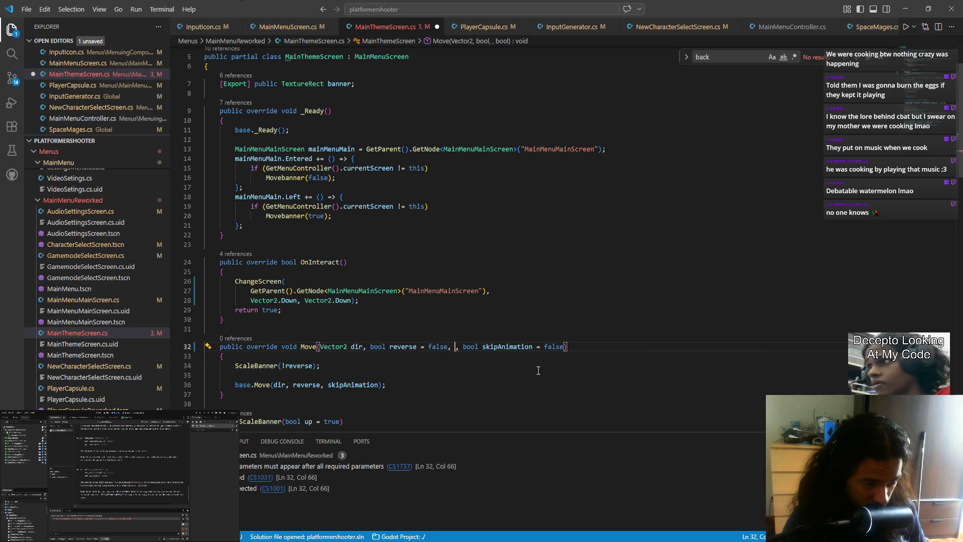
pyautogui.click(560, 335)
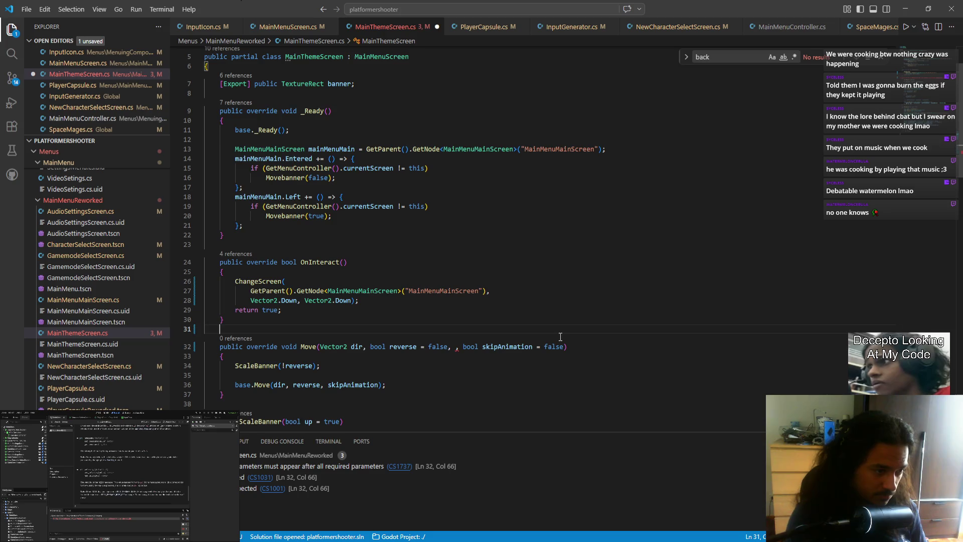
pyautogui.write('over')
pyautogui.press('Return')
pyautogui.press('Return')
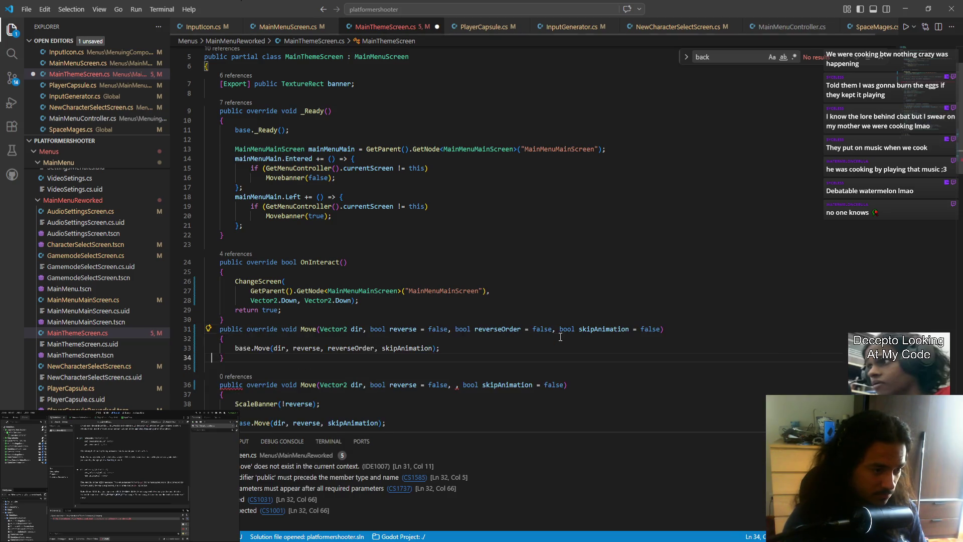
pyautogui.moveTo(595, 393)
pyautogui.mouseDown()
pyautogui.moveTo(697, 357)
pyautogui.moveTo(692, 341)
pyautogui.mouseUp()
pyautogui.press('BackSpace')
pyautogui.hotkey('ctrl', 's')
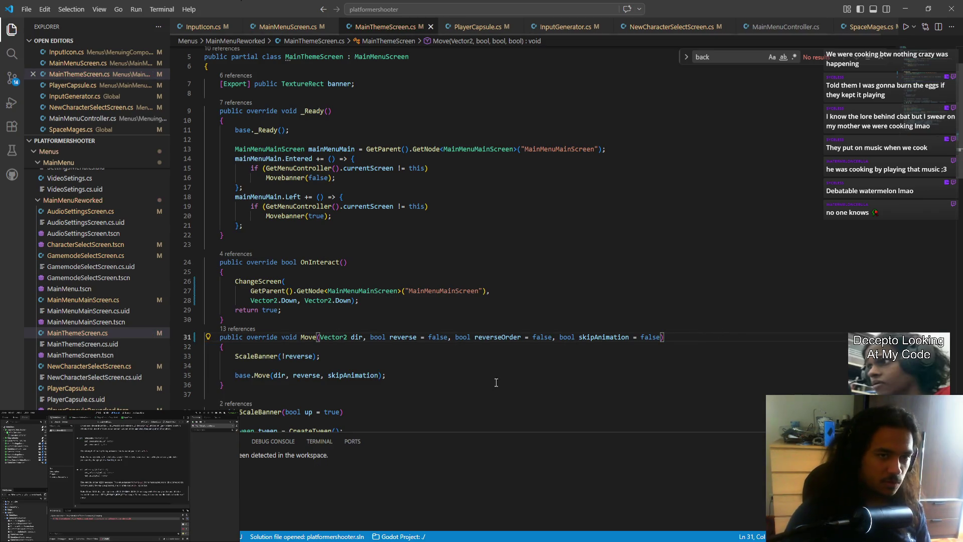
pyautogui.hotkey('alt', 'Tab')
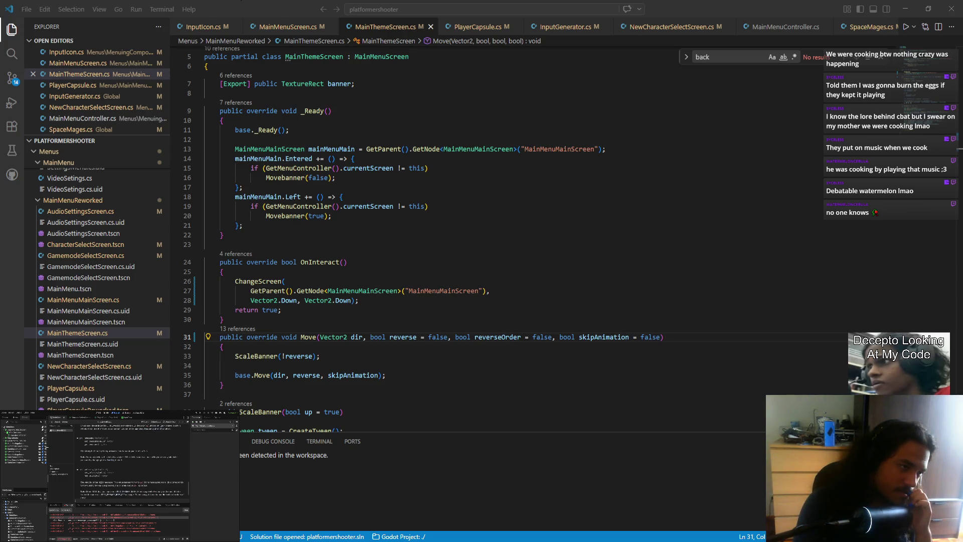
# - Add ', false' to the deferred Move call in MainMenuController.cs and save
pyautogui.click(82, 118)
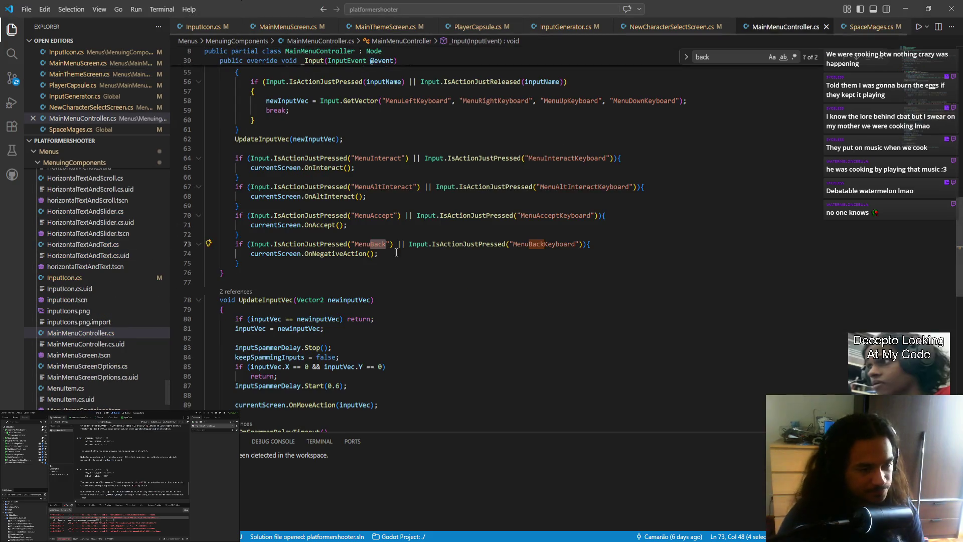
pyautogui.scroll(1, 480, 291)
pyautogui.scroll(15, 479, 291)
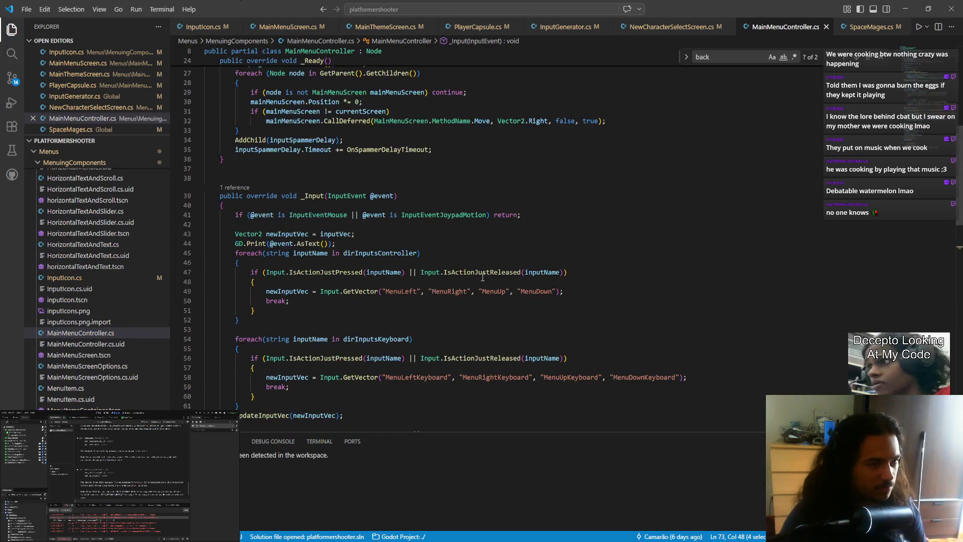
pyautogui.click(577, 372)
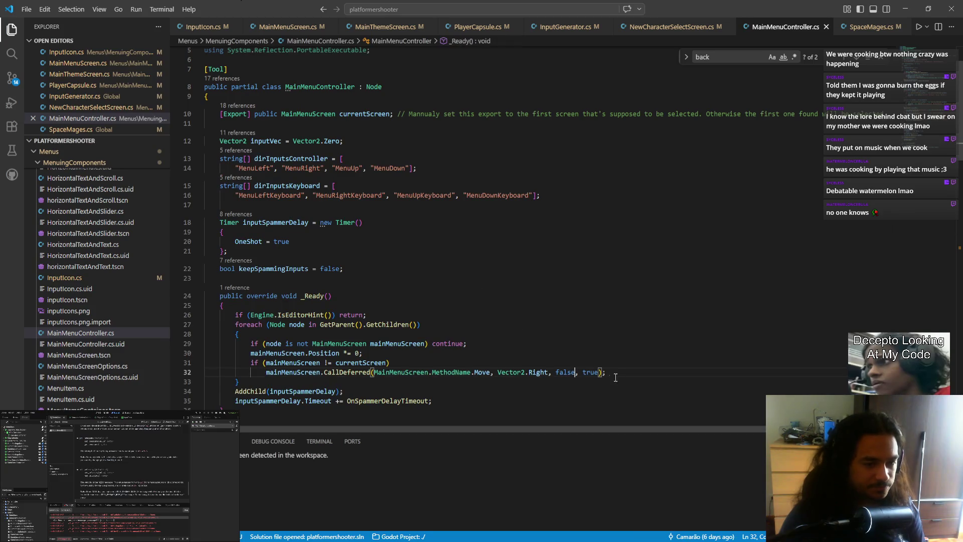
pyautogui.write(', false')
pyautogui.hotkey('ctrl', 's')
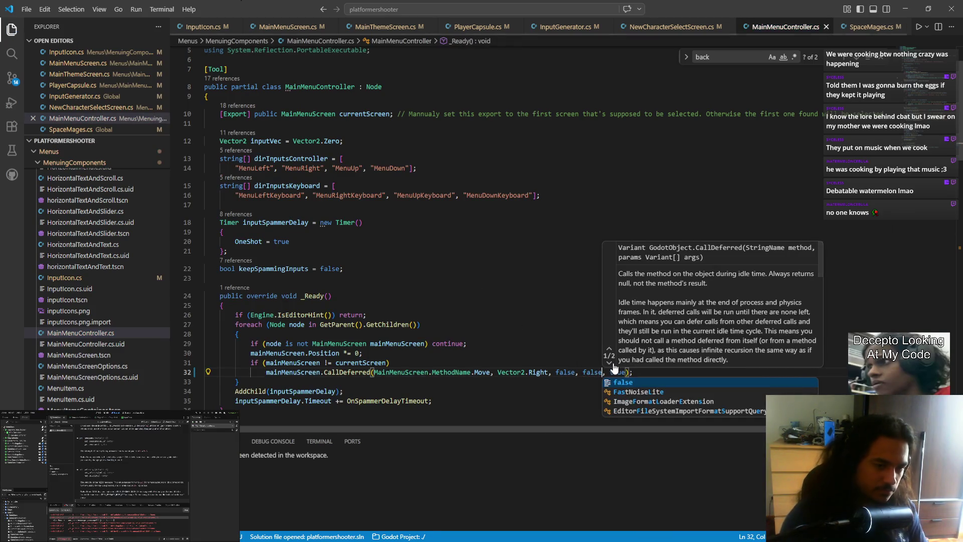
# - Close MainMenuController.cs and all other open editors, returning to Godot
pyautogui.middleClick(769, 29)
pyautogui.hotkey('ctrl', 'w')
pyautogui.hotkey('ctrl', 'w')
pyautogui.hotkey('ctrl', 'w')
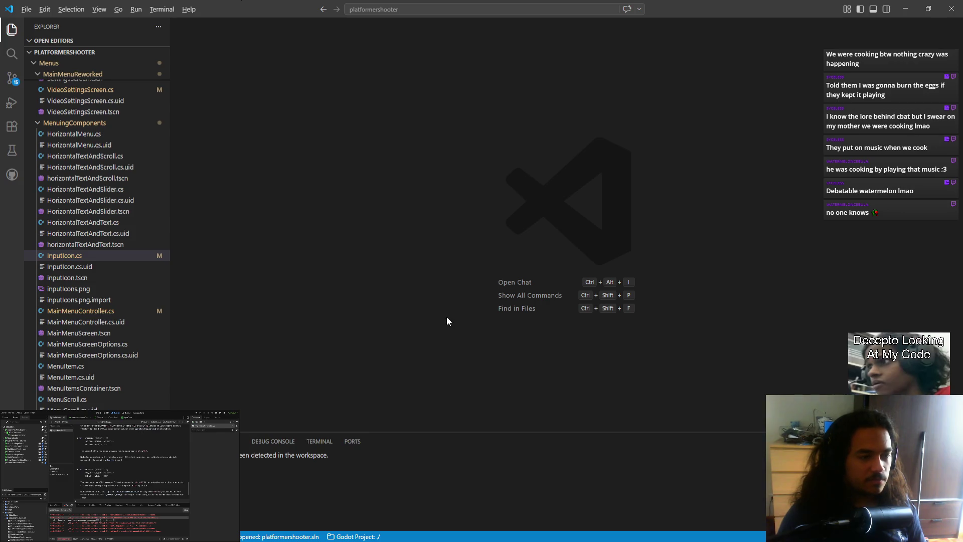
pyautogui.hotkey('alt', 'Tab')
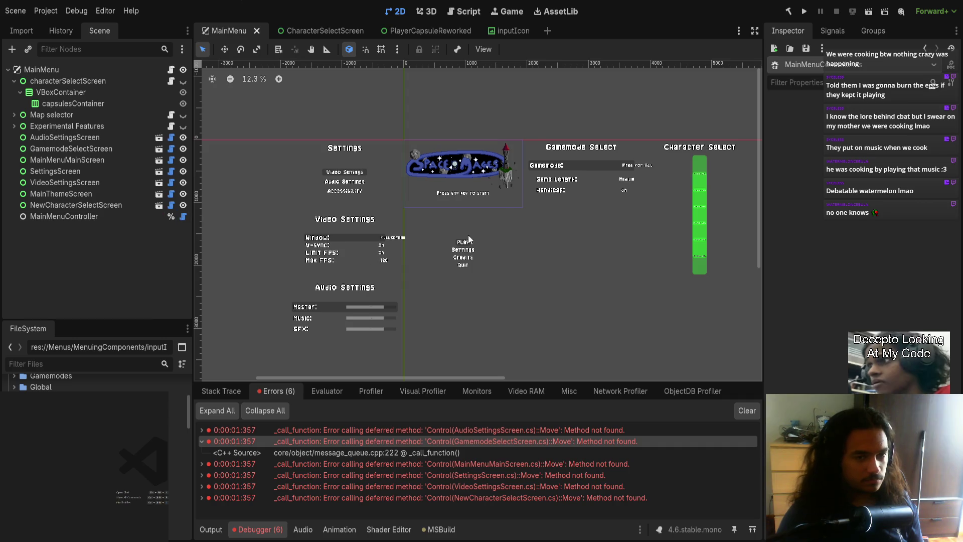
# - Open the CharacterSelectScreen scene's NewCharacterSelectScreen.cs and jump to the ChangeScreen definition
pyautogui.hscroll(3, 501, 211)
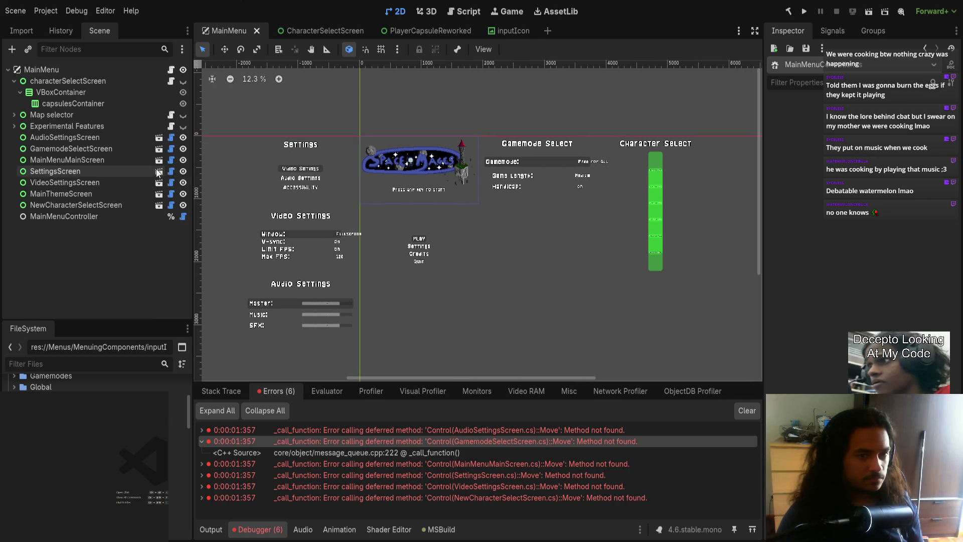
pyautogui.moveTo(371, 33)
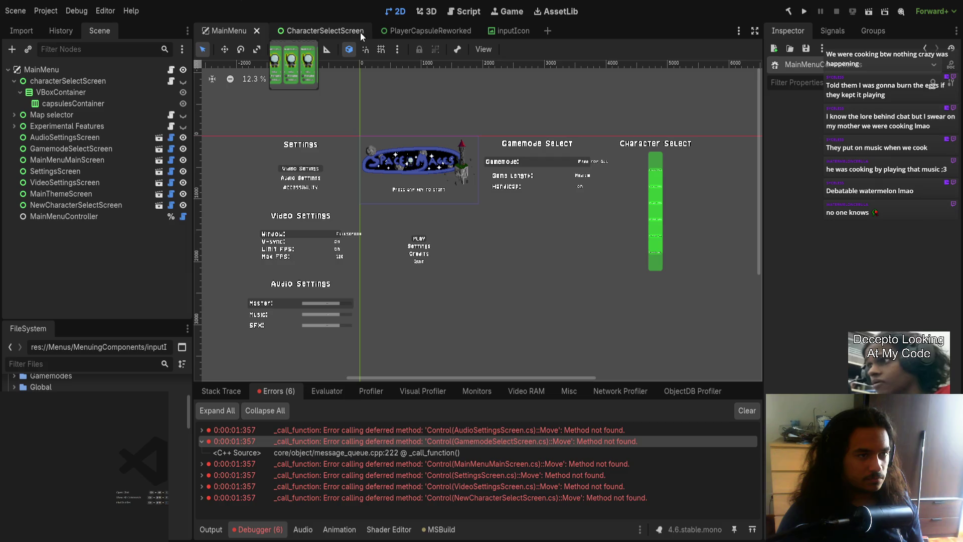
pyautogui.click(358, 31)
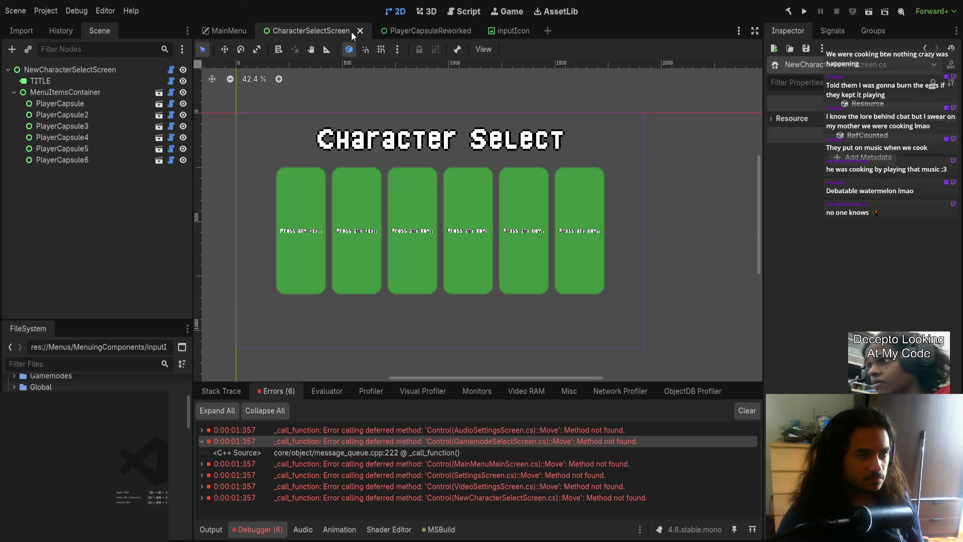
pyautogui.click(171, 70)
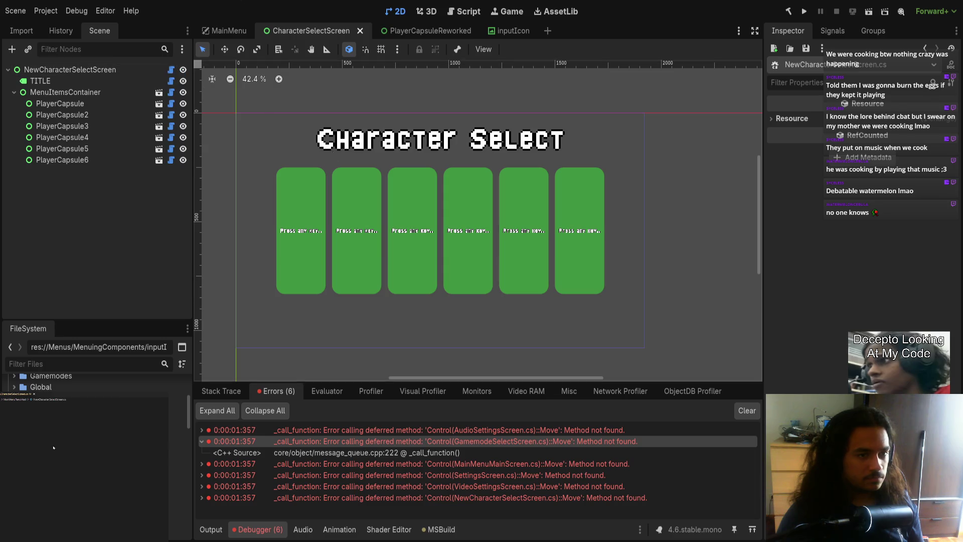
pyautogui.press('F12')
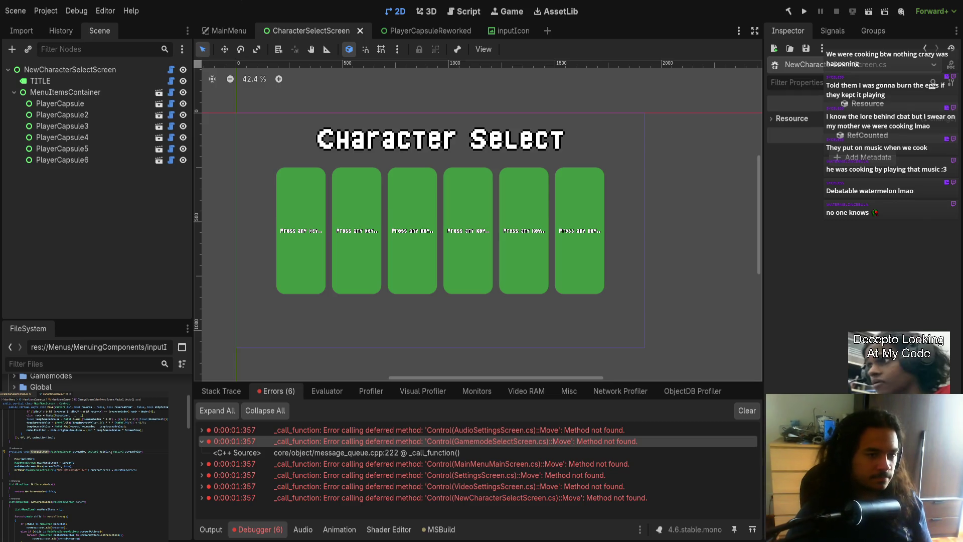
# - Add a bool reverseOrder parameter to the ChangeScreen signature
pyautogui.click(93, 452)
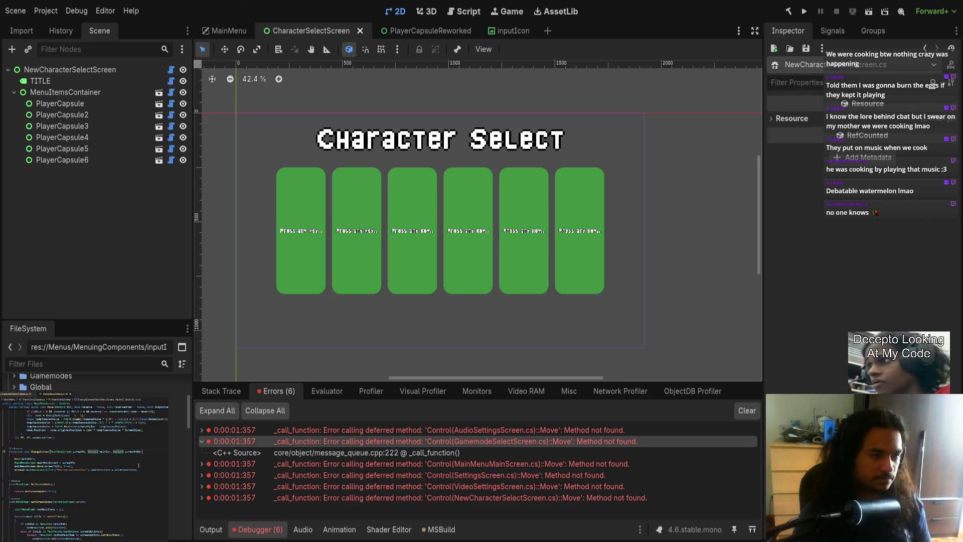
pyautogui.write(',')
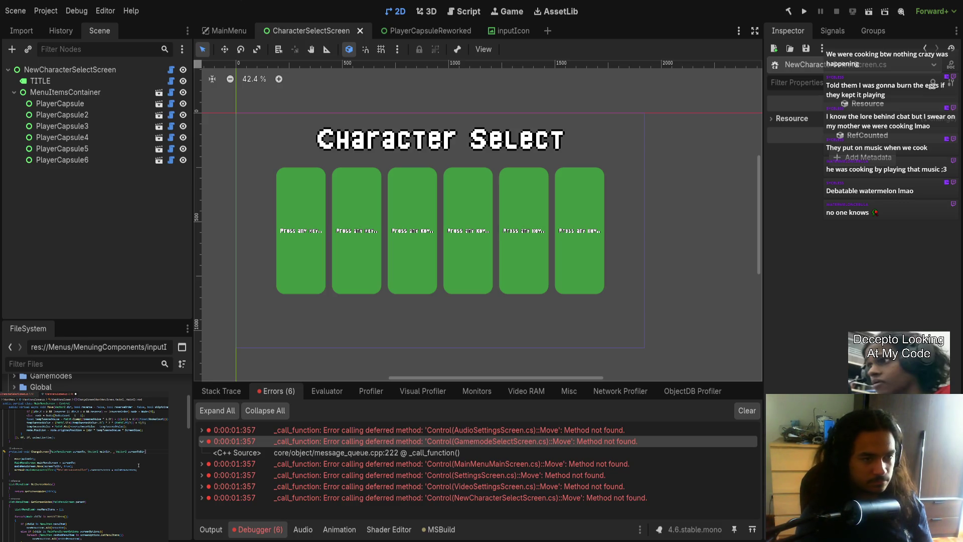
pyautogui.press('BackSpace')
pyautogui.press('BackSpace')
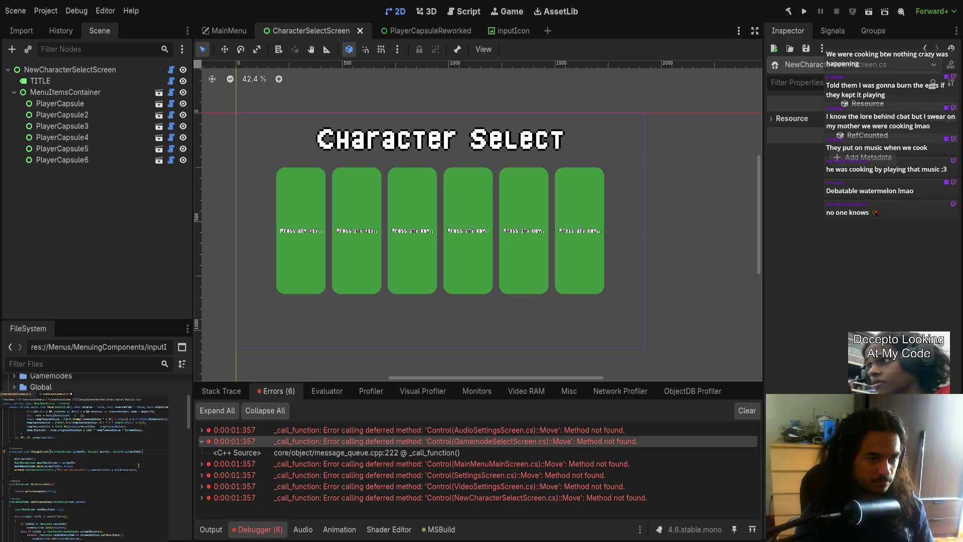
pyautogui.write(', ')
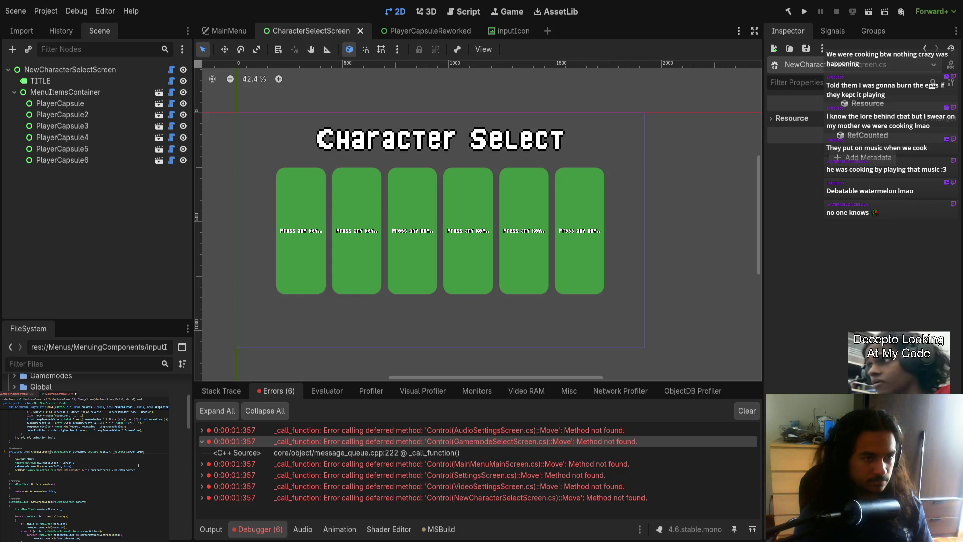
pyautogui.write('reve')
pyautogui.press('Return')
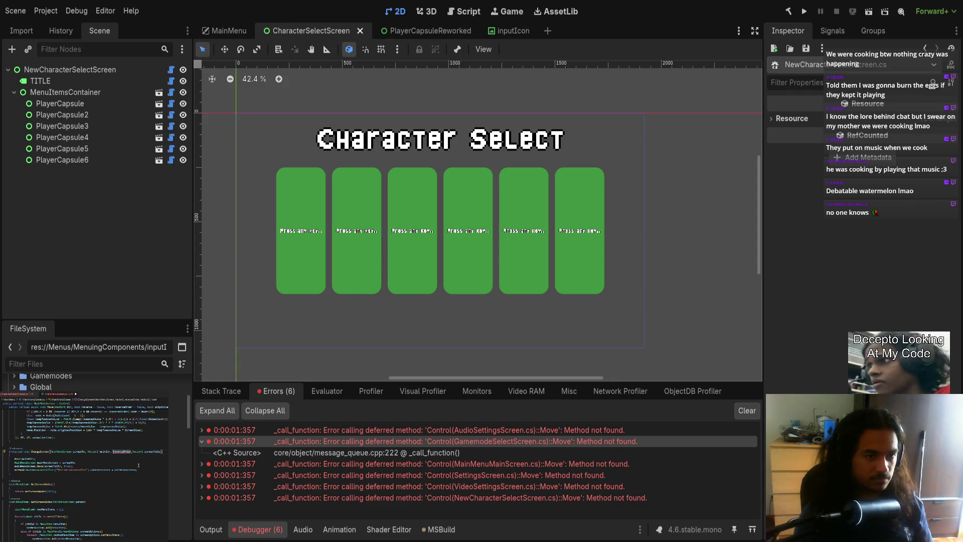
pyautogui.write('bool')
pyautogui.doubleClick(130, 451)
pyautogui.doubleClick(105, 451)
pyautogui.write('Vector2')
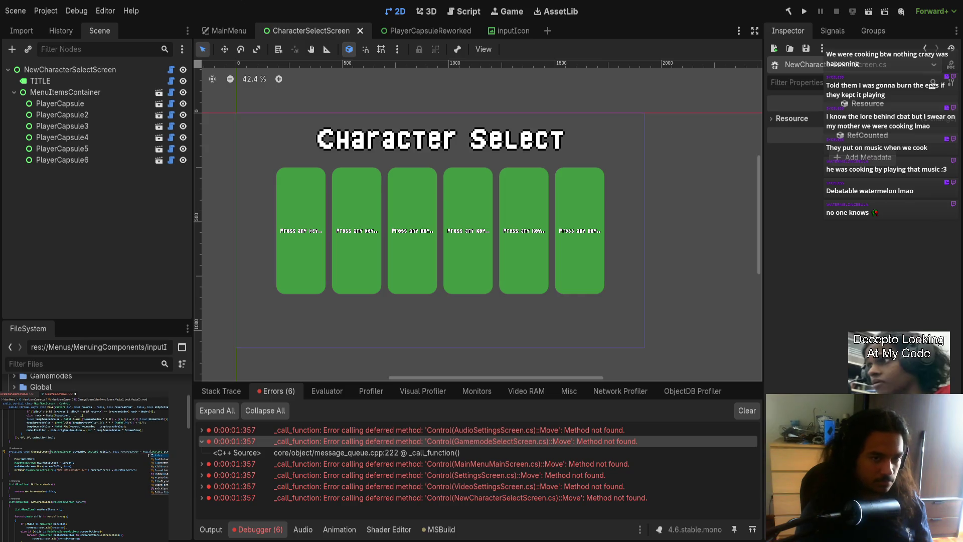
# - Rework ChangeScreen's reverseOrder parameter with a false value and save the script
pyautogui.doubleClick(146, 451)
pyautogui.hotkey('ctrl', 'shift', 'Left')
pyautogui.hotkey('ctrl', 'shift', 'Left')
pyautogui.press('BackSpace')
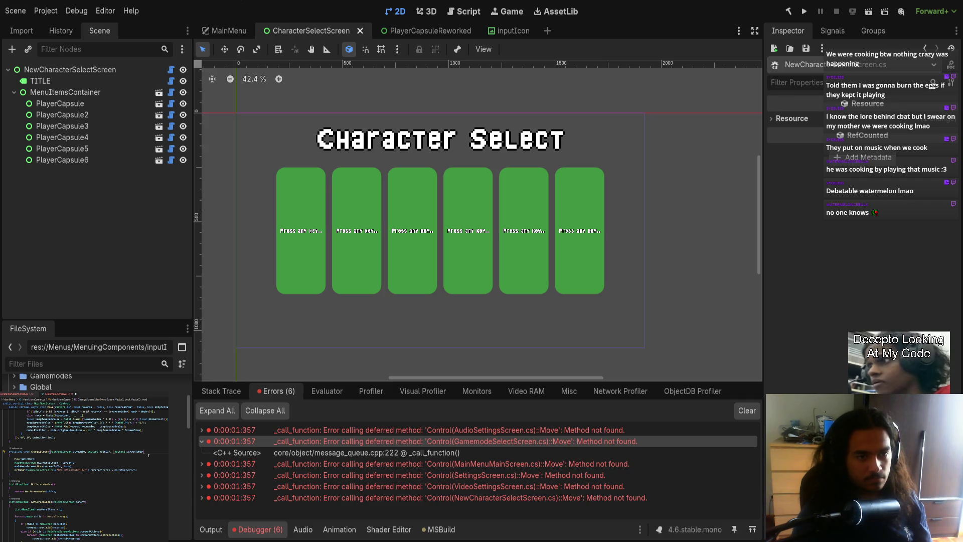
pyautogui.hotkey('ctrl', 'shift', 'Right')
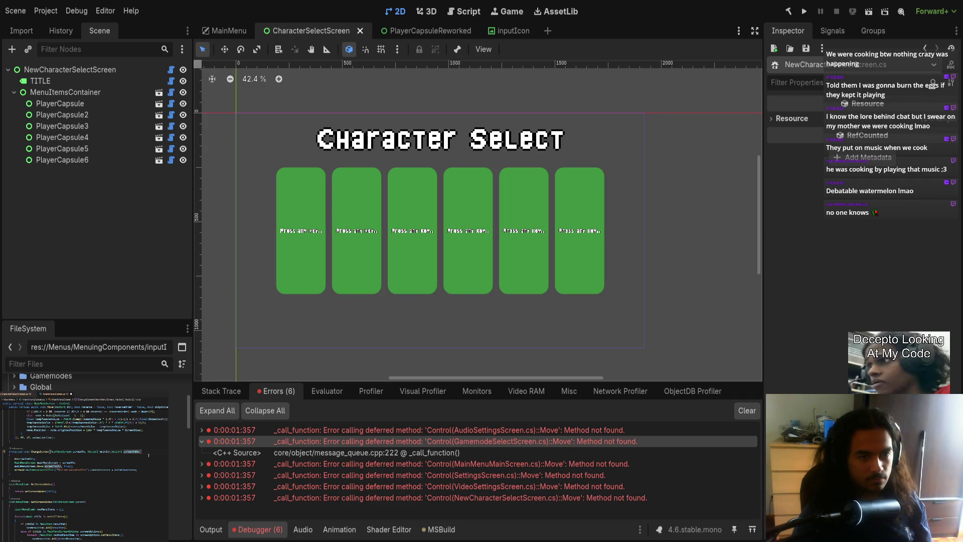
pyautogui.hotkey('ctrl', 'z')
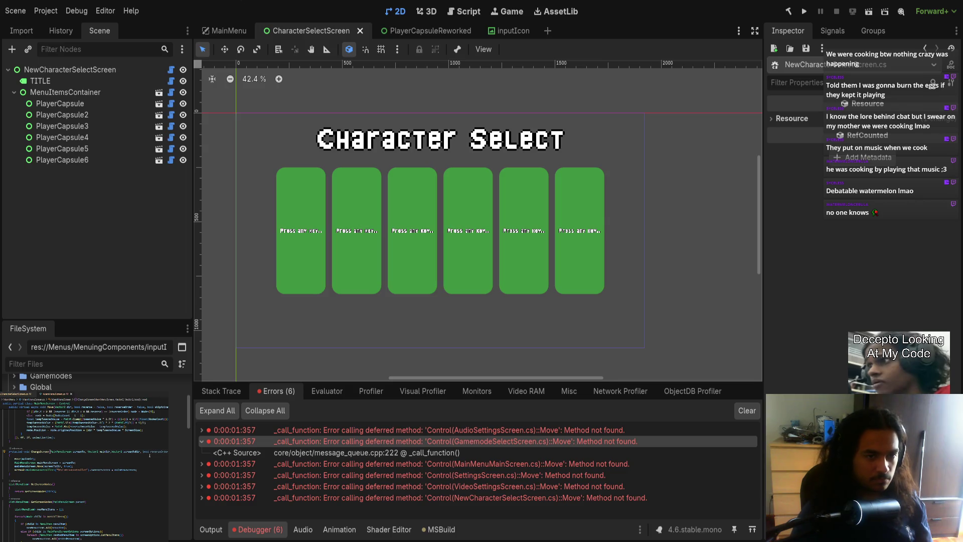
pyautogui.hotkey('ctrl', 'shift', 'Left')
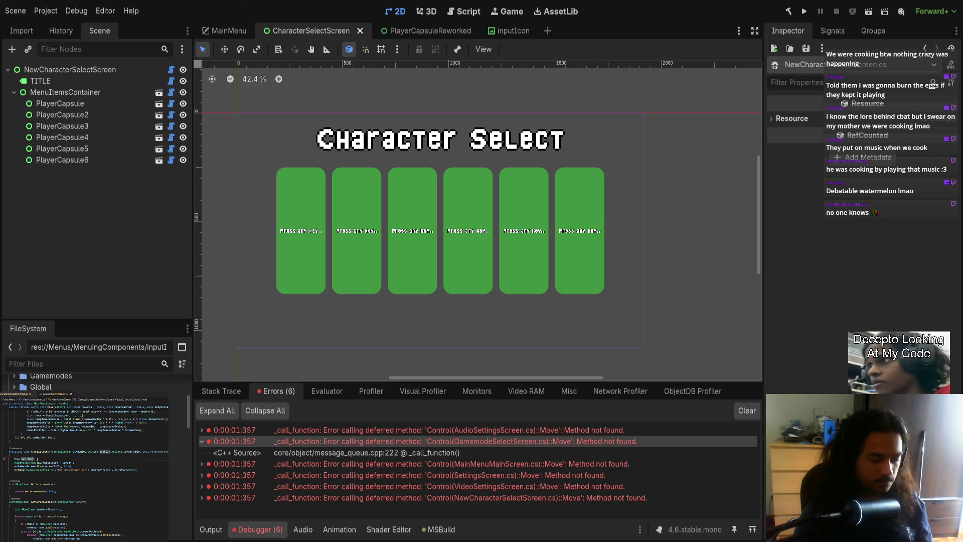
pyautogui.write('false')
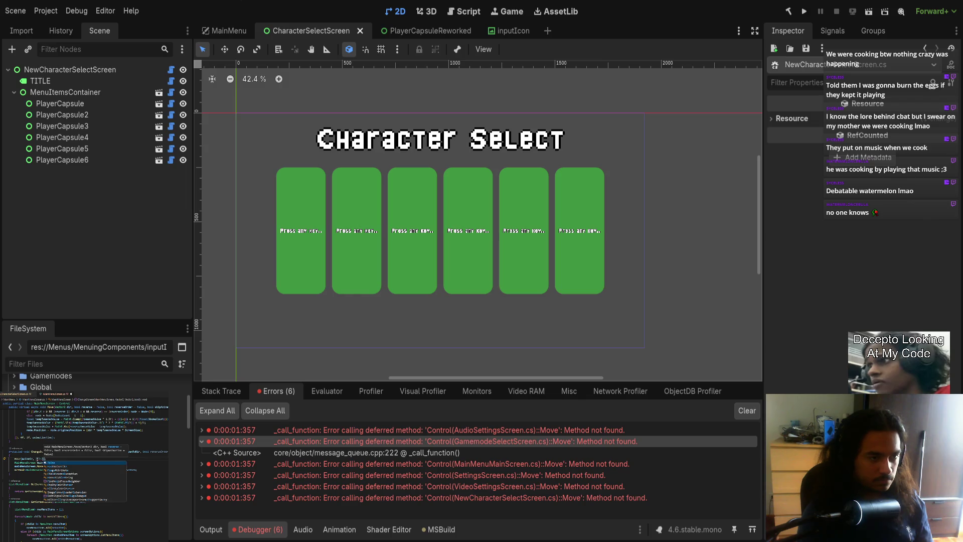
pyautogui.write('reverseOrder')
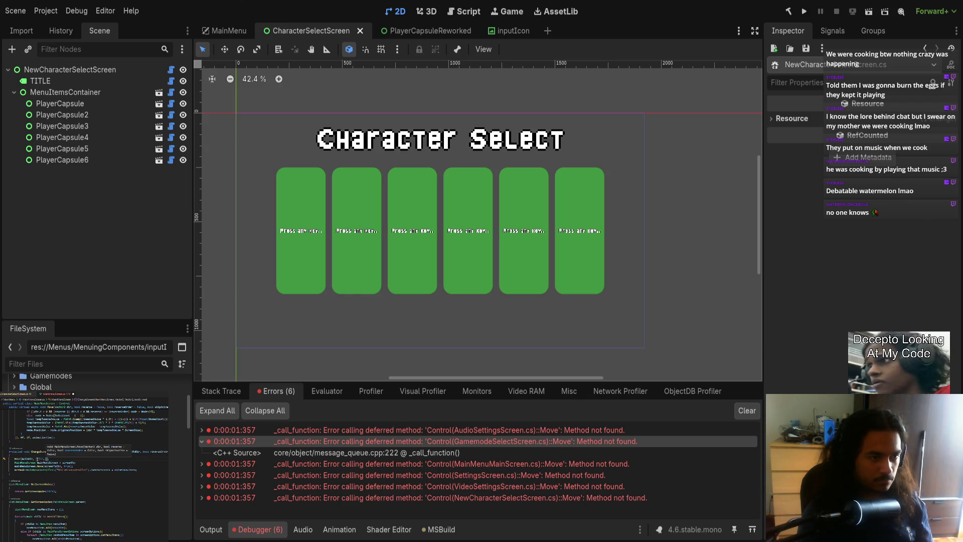
pyautogui.write(',')
pyautogui.hotkey('ctrl', 's')
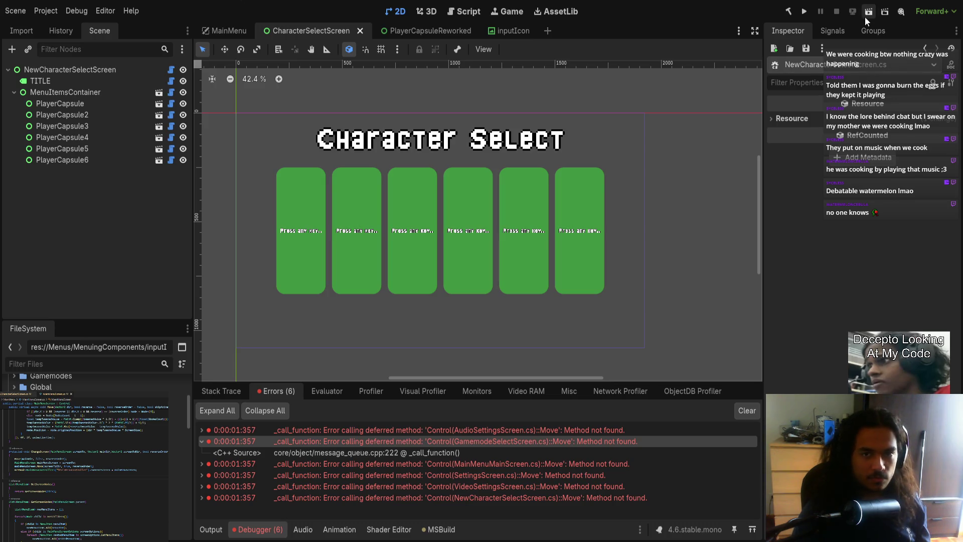
# - Pass an extra true argument in NewCharacterSelectScreen.cs and run the current scene
pyautogui.click(171, 70)
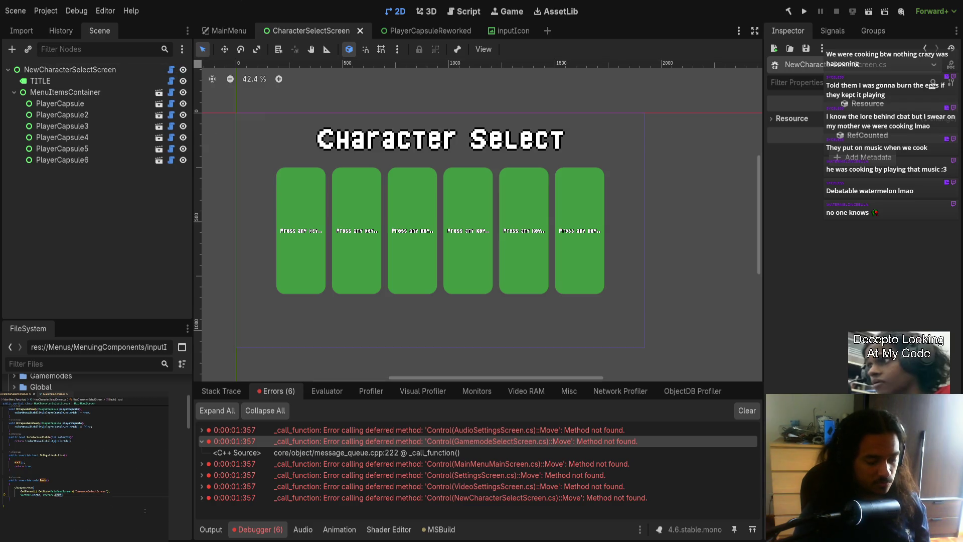
pyautogui.write(', ')
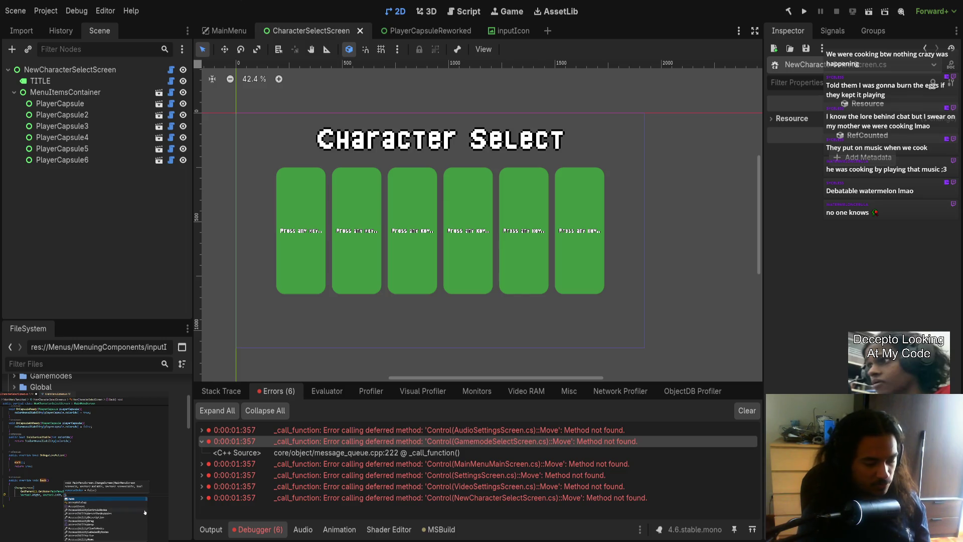
pyautogui.write('rue')
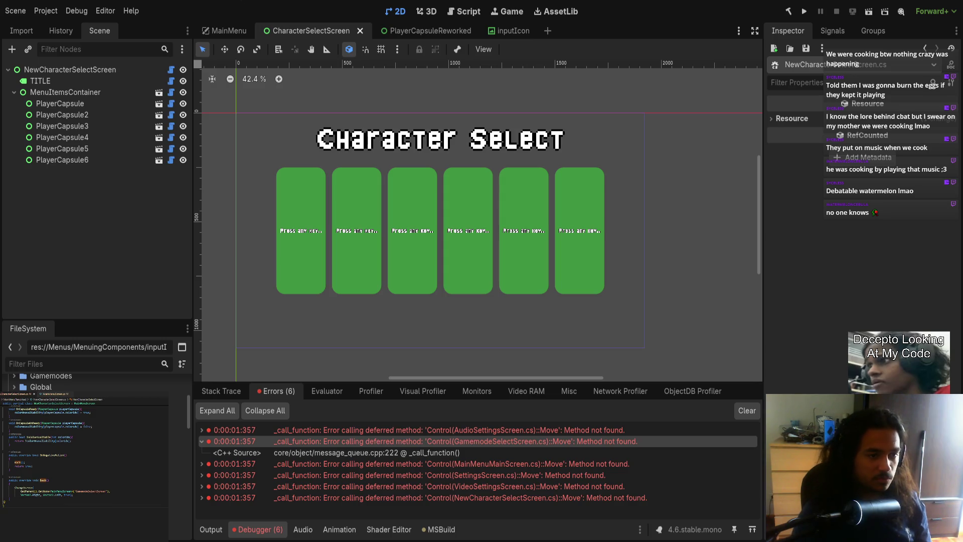
pyautogui.click(867, 17)
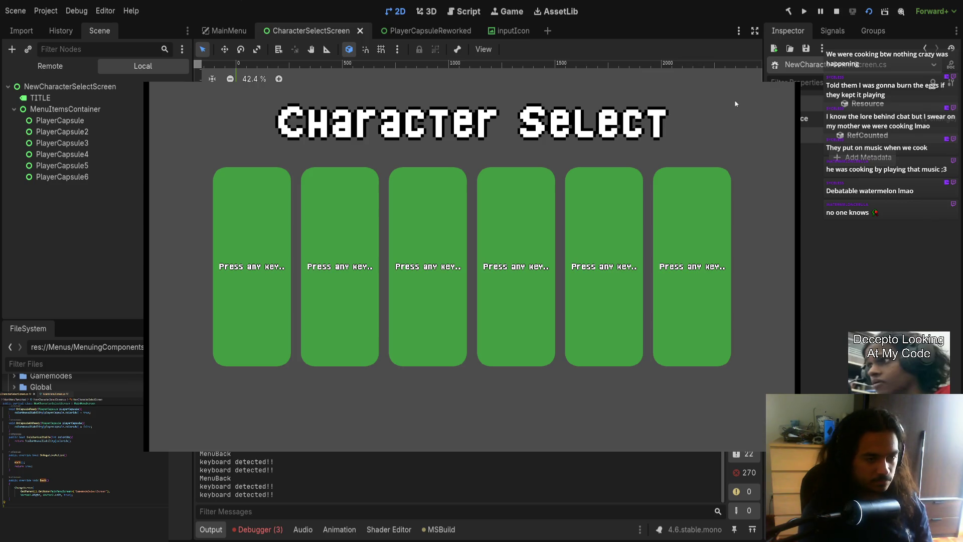
# - Stop the scene, run the whole project, and go from the title screen to Gamemode Select
pyautogui.press('F8')
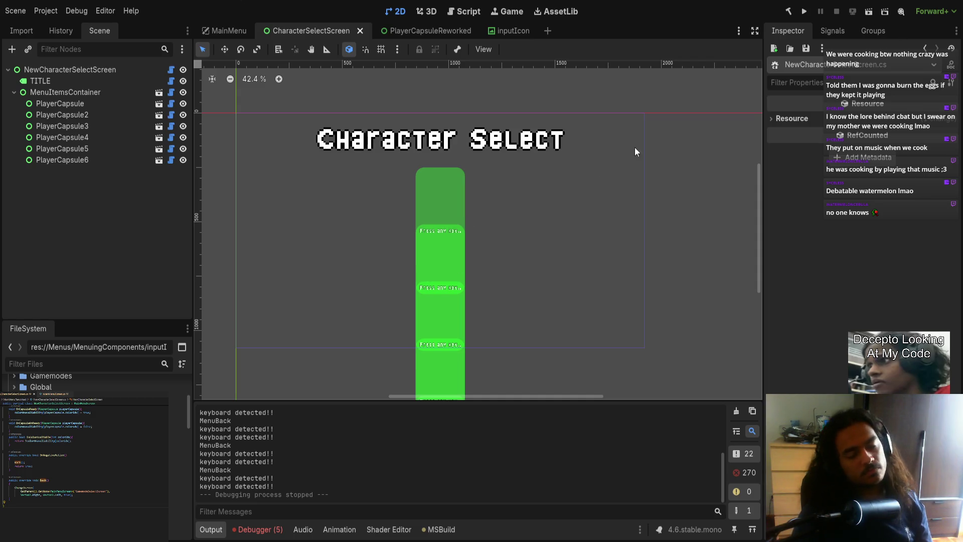
pyautogui.click(804, 12)
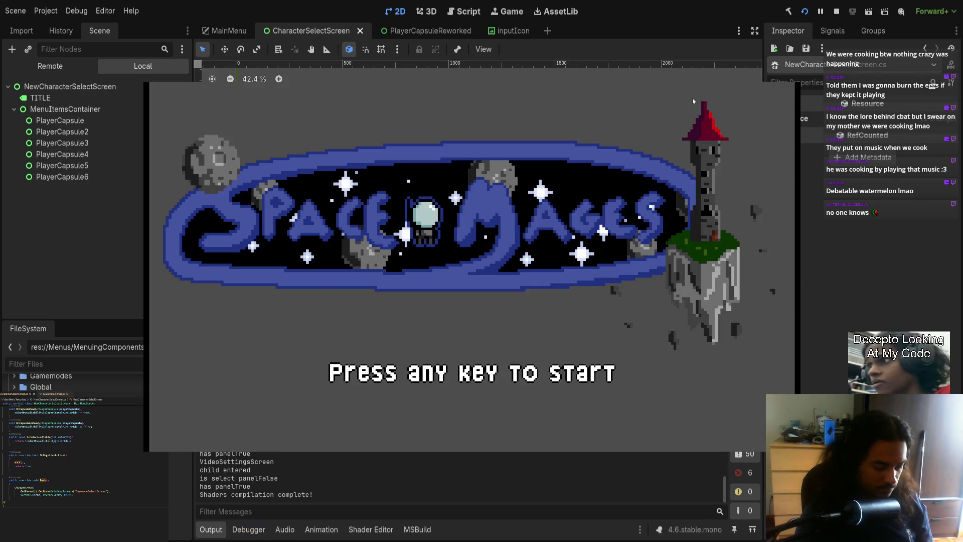
pyautogui.press('j')
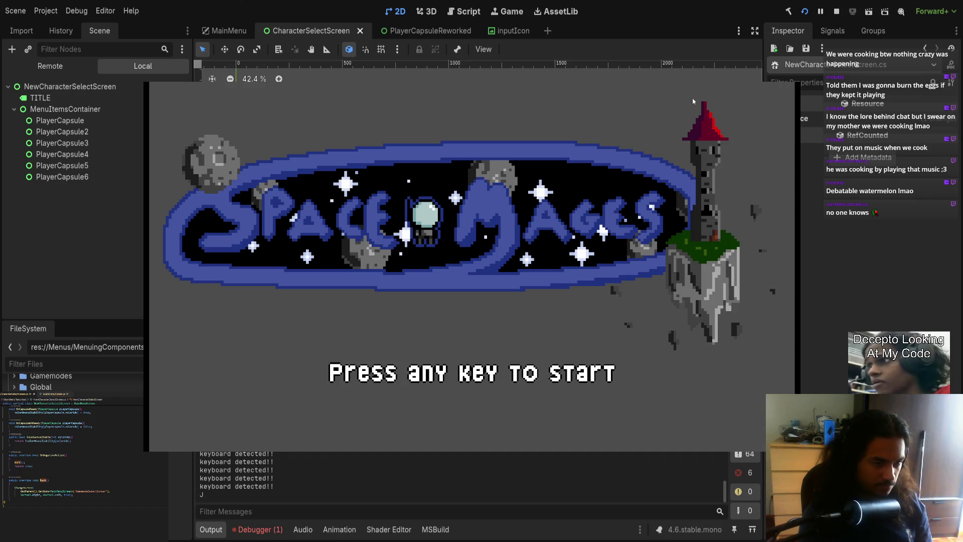
pyautogui.press('h')
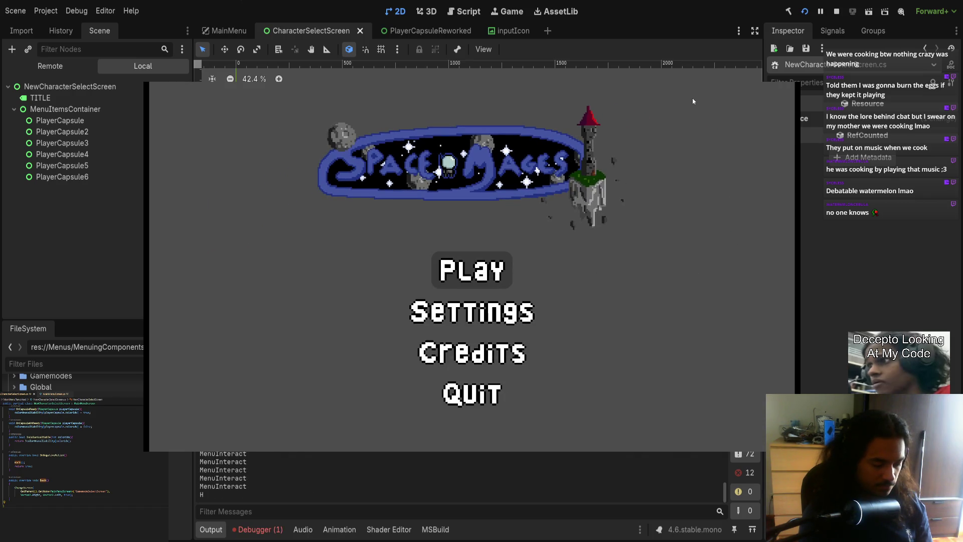
pyautogui.press('h')
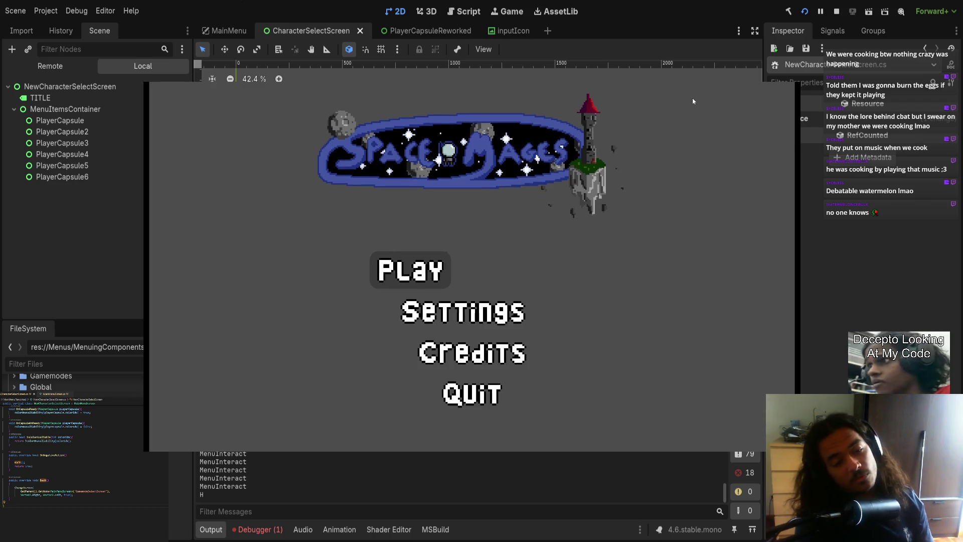
# - Move forward and back between Gamemode Select, Character Select and the main menu, then Alt+F4
pyautogui.press('h')
pyautogui.press('Escape')
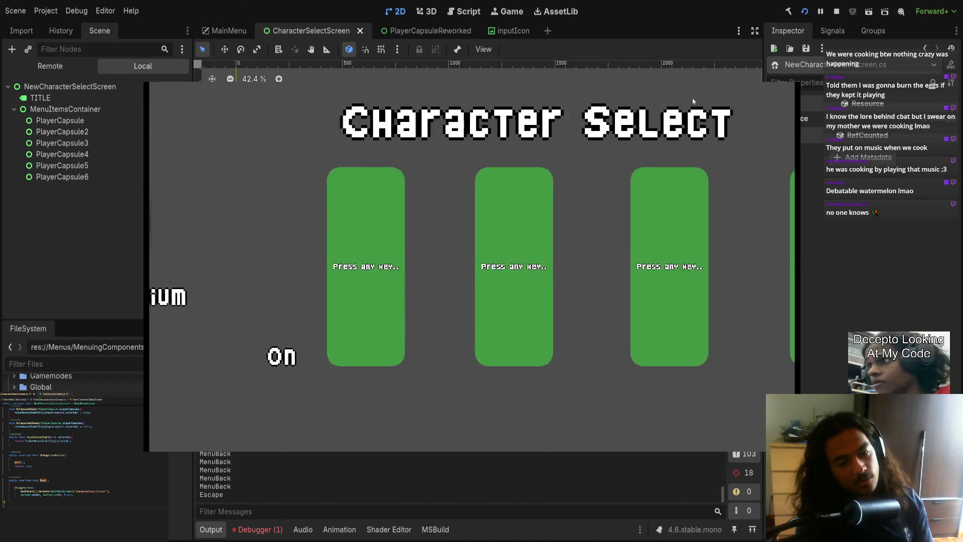
pyautogui.press('h')
pyautogui.press('Escape')
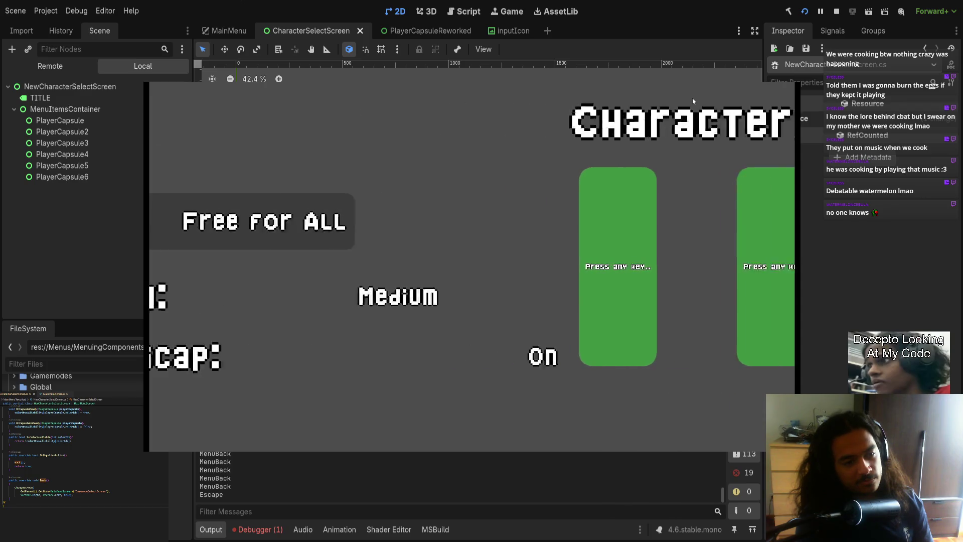
pyautogui.press('Escape')
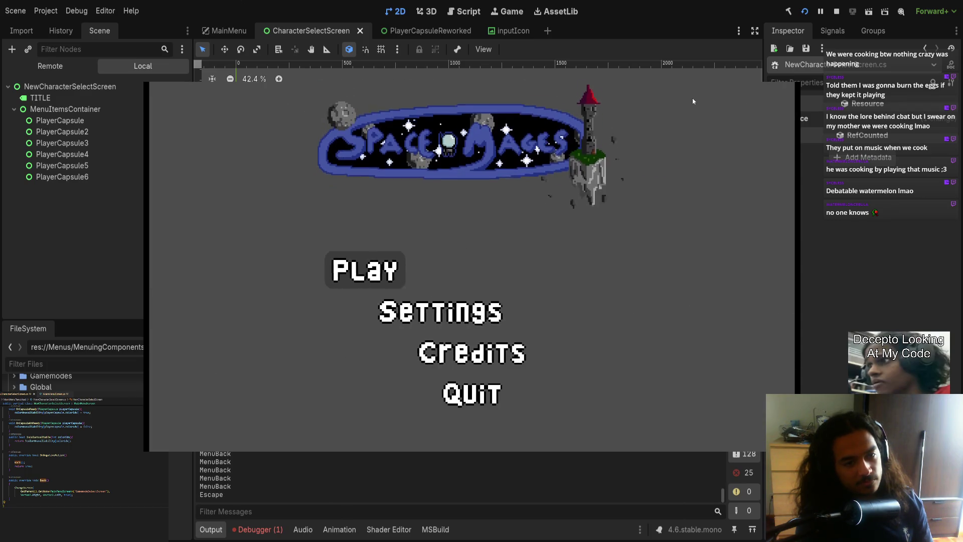
pyautogui.press('h')
pyautogui.press('h')
pyautogui.press('Escape')
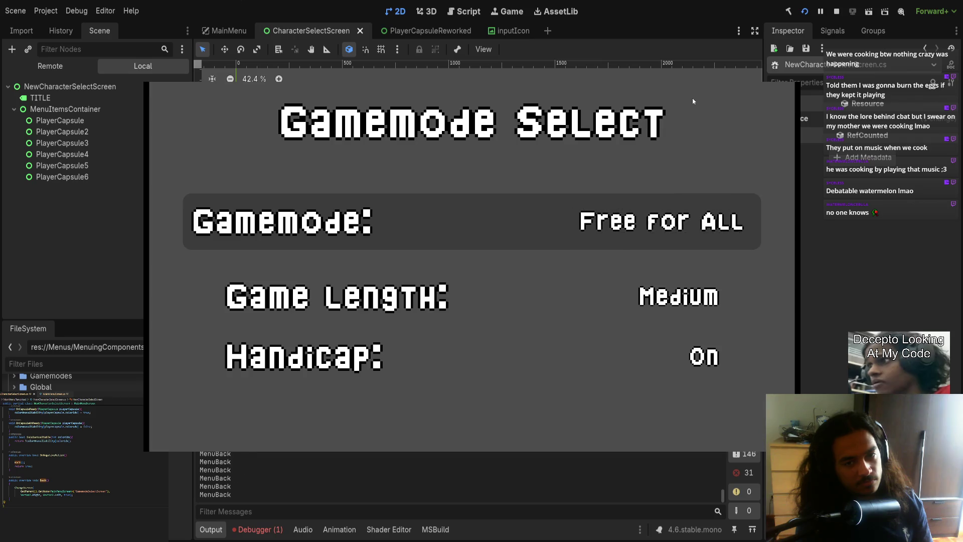
pyautogui.press('Return')
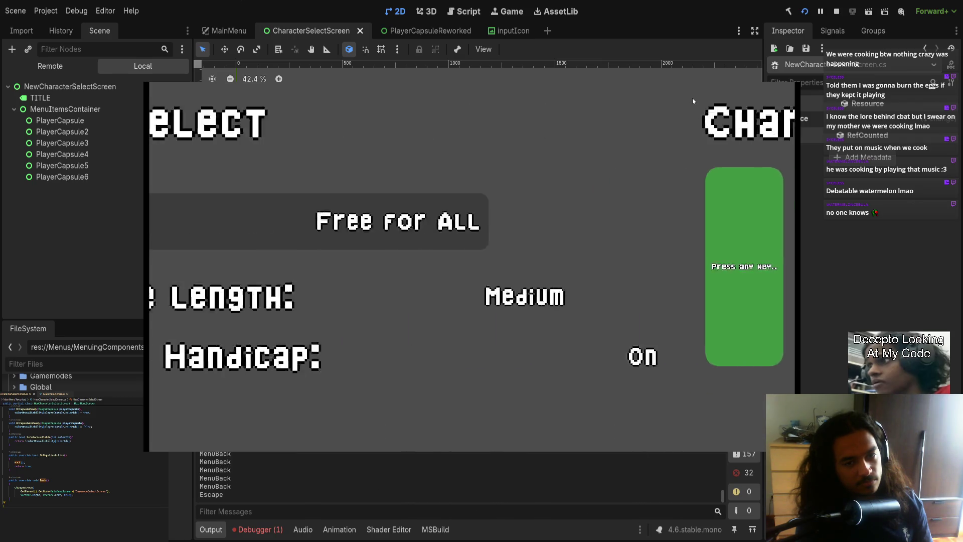
pyautogui.press('Return')
pyautogui.press('Escape')
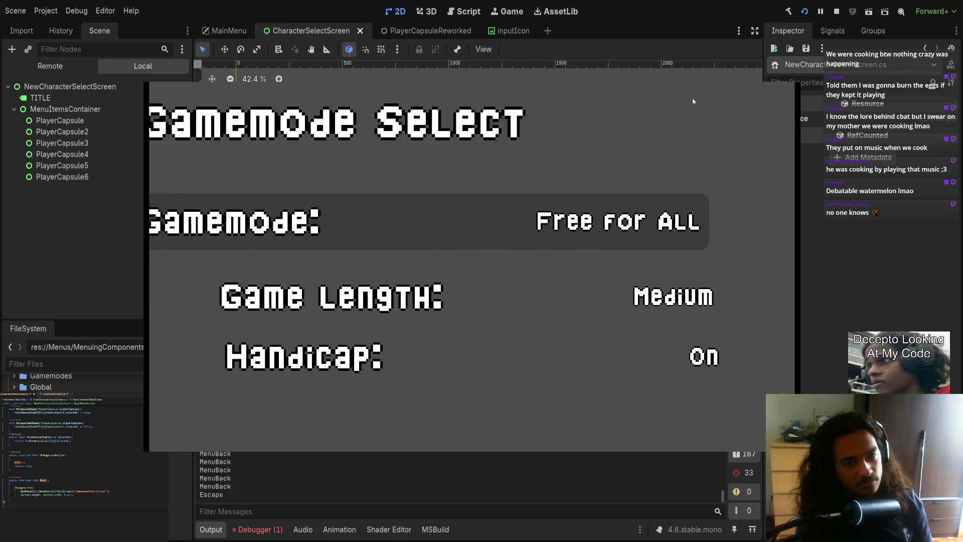
pyautogui.hotkey('alt', 'F4')
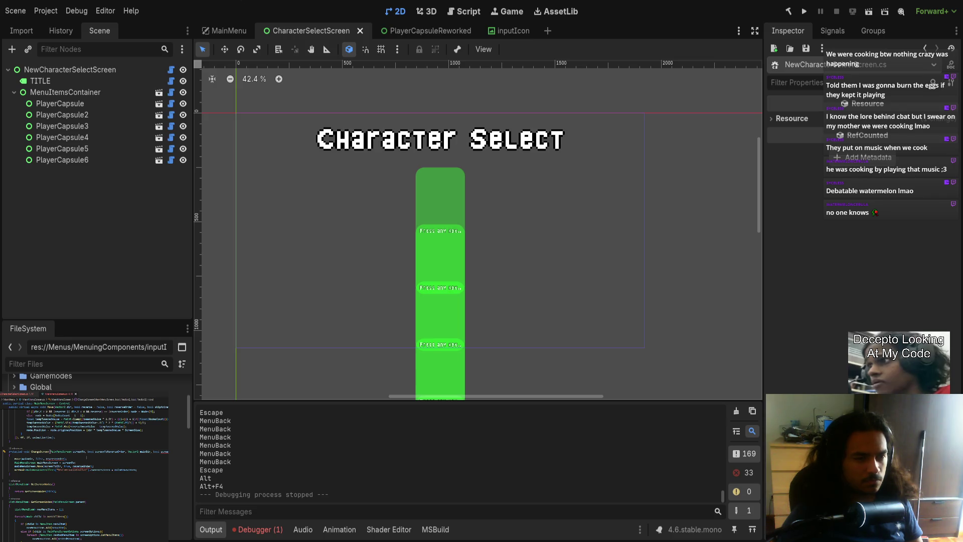
# - Move screenToReverseOrder after mainDir in ChangeScreen's signature and rename the other parameter mainReverseOrder
pyautogui.click(117, 483)
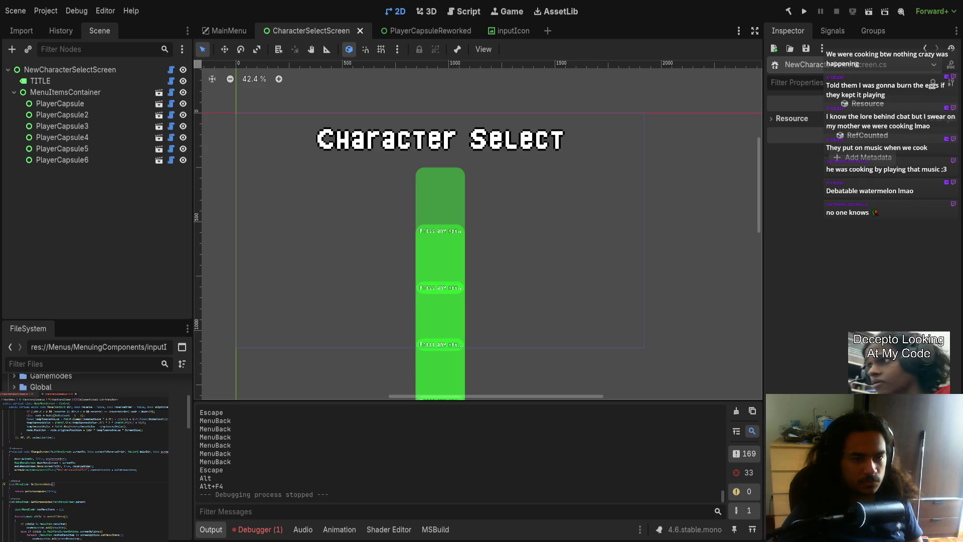
pyautogui.moveTo(88, 451); pyautogui.dragTo(127, 451)
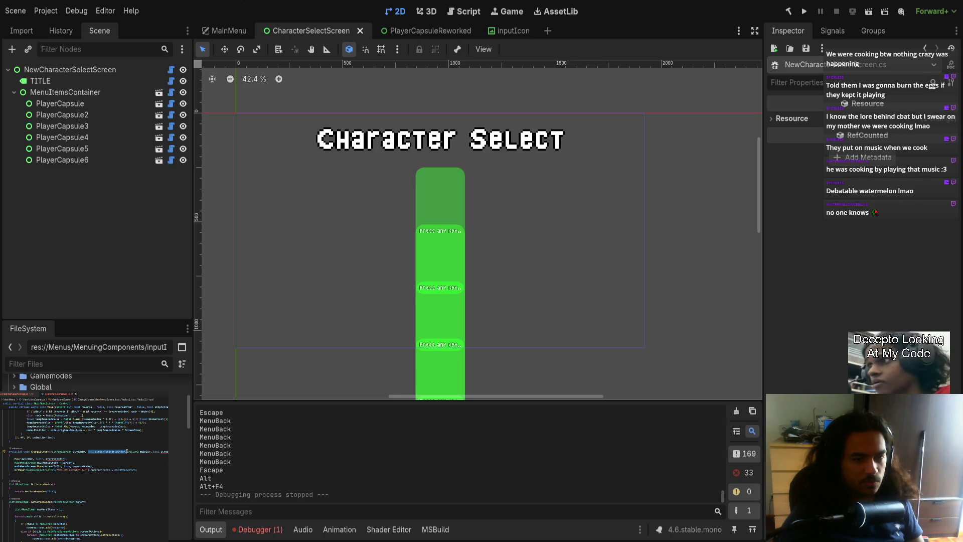
pyautogui.hotkey('ctrl', 'x')
pyautogui.click(114, 452)
pyautogui.hotkey('ctrl', 'v')
pyautogui.write(',')
pyautogui.hotkey('ctrl', 'shift', 'Right')
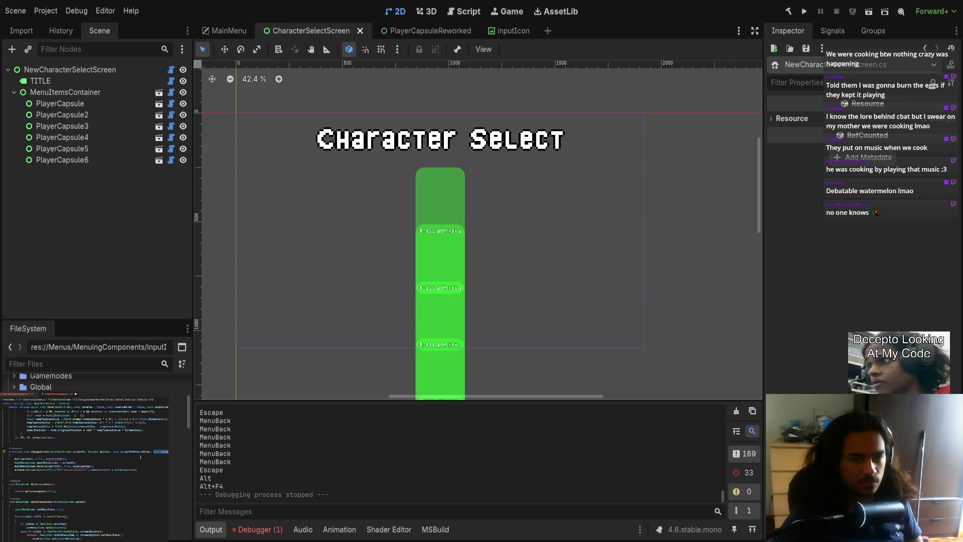
pyautogui.press('Delete')
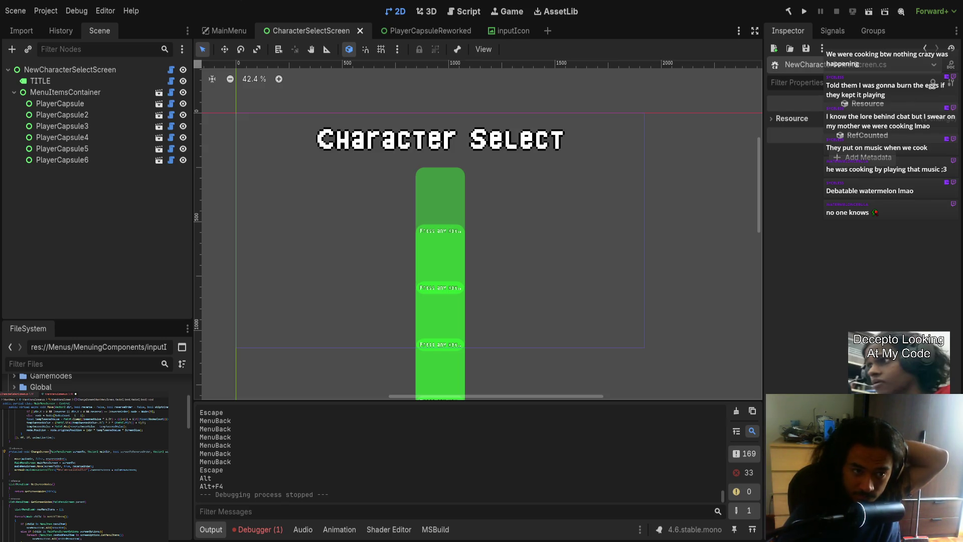
pyautogui.doubleClick(136, 451)
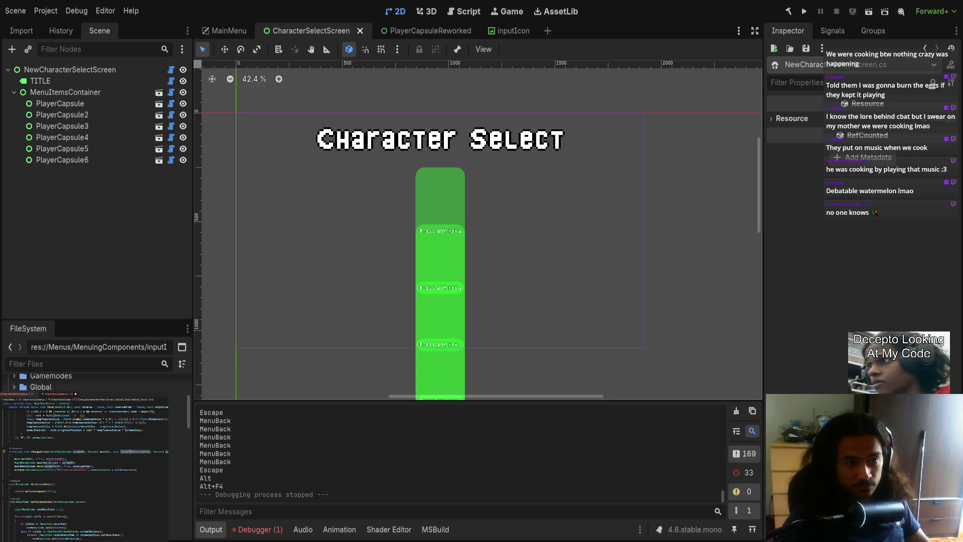
pyautogui.write('mainReverseOrder')
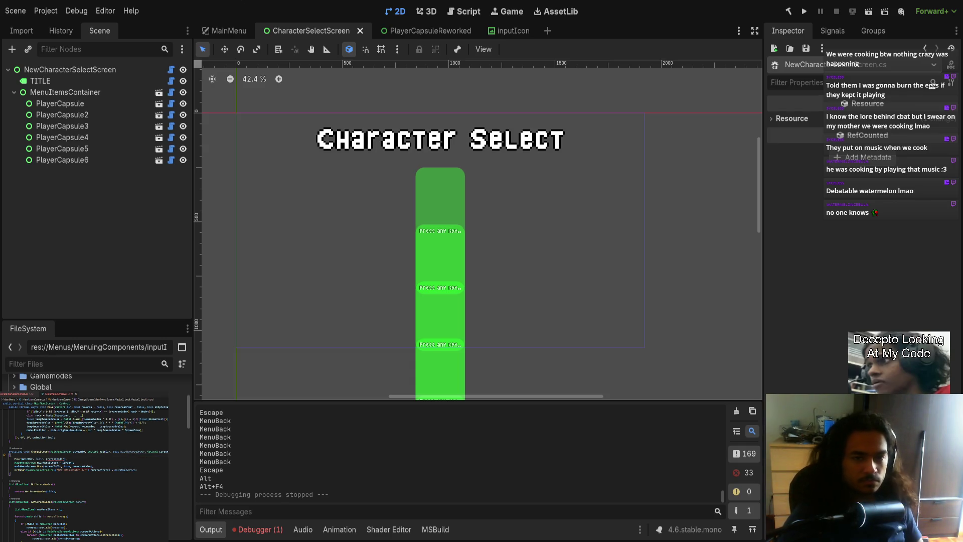
# - Check where the reverse-order parameters are used in ChangeScreen and in Move
pyautogui.click(107, 451)
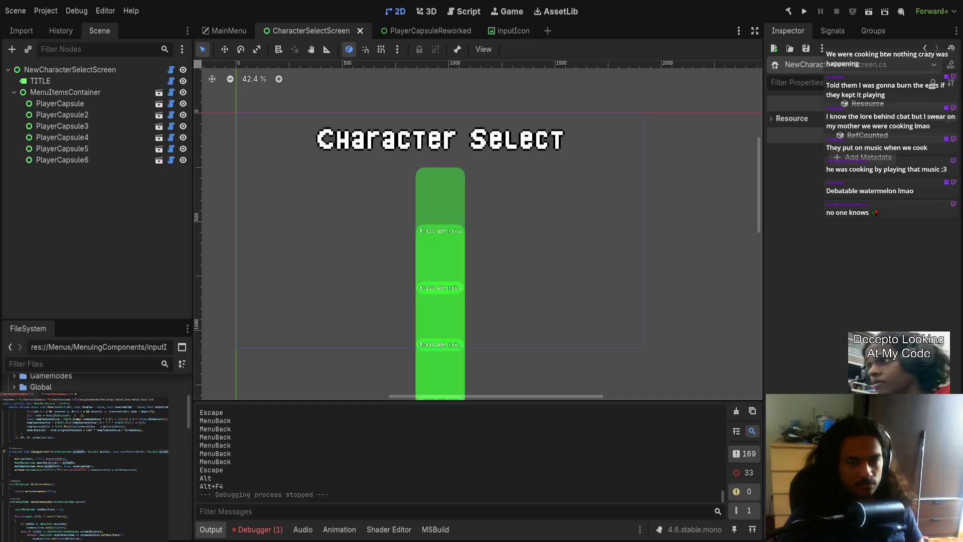
pyautogui.click(132, 452)
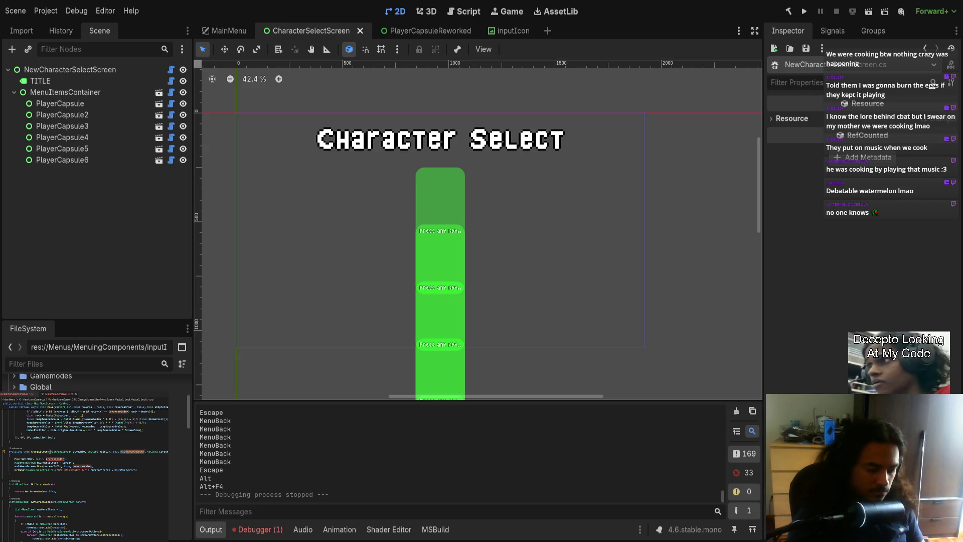
pyautogui.click(135, 452)
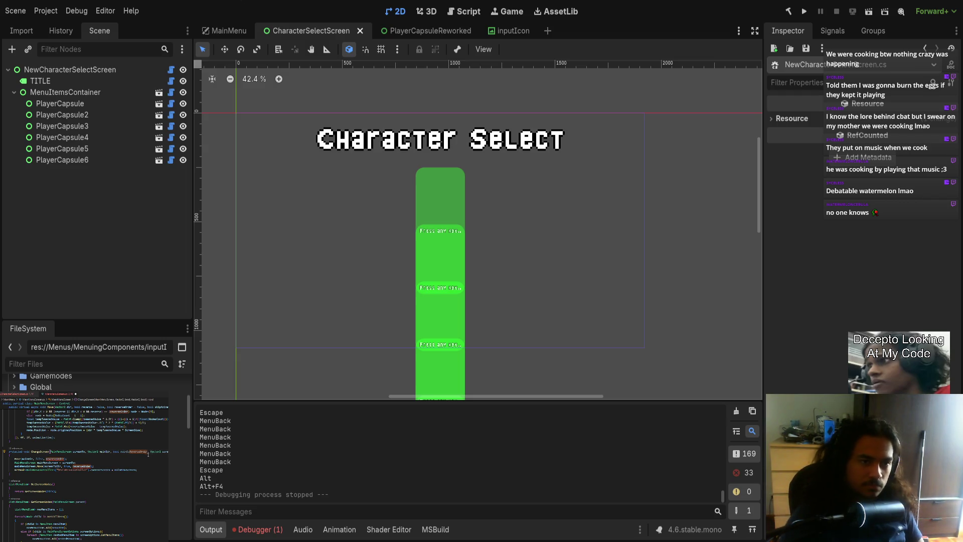
pyautogui.scroll(3, 86, 466)
pyautogui.scroll(3, 86, 467)
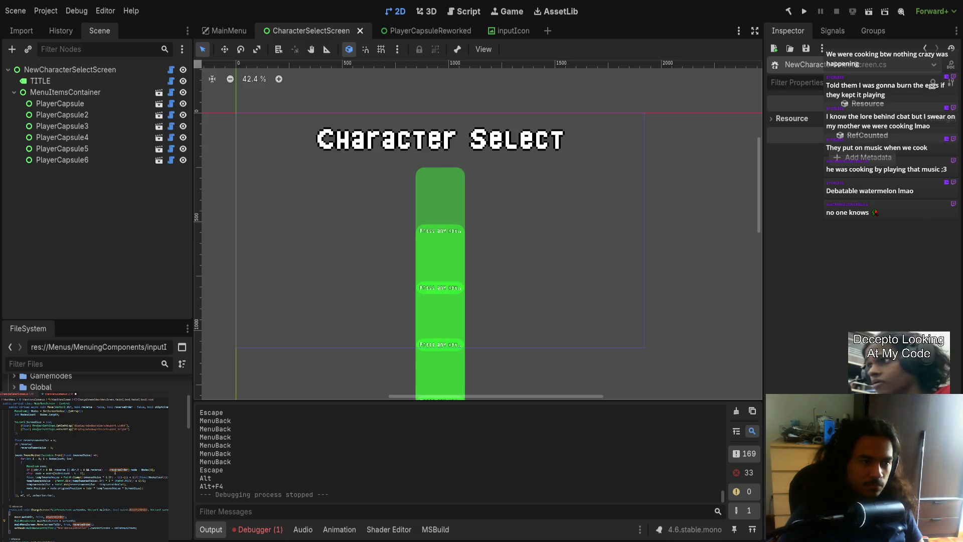
pyautogui.click(120, 469)
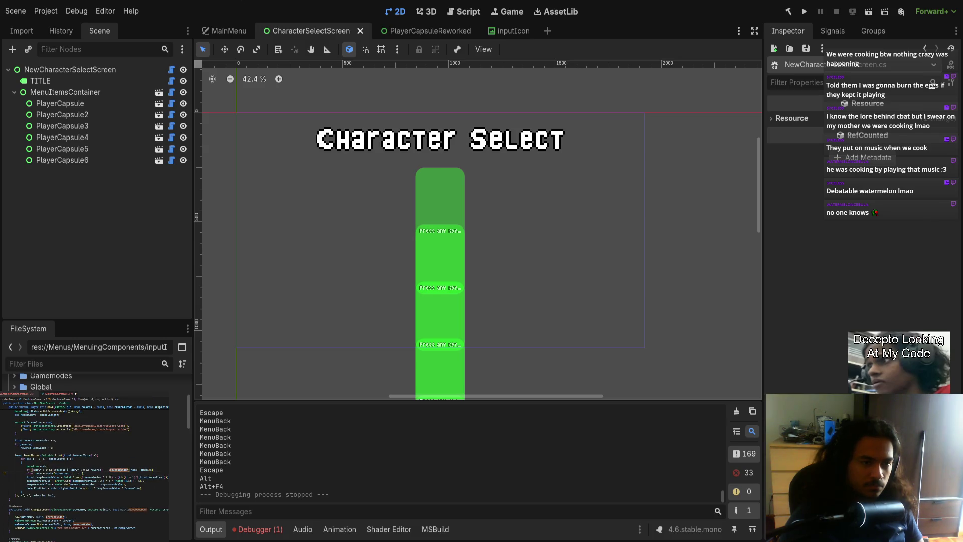
pyautogui.scroll(5, 85, 467)
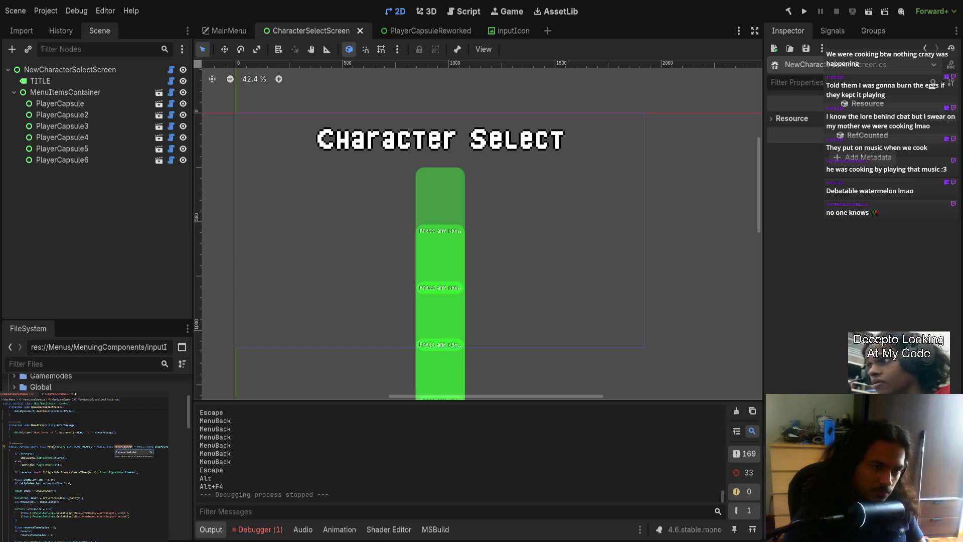
pyautogui.scroll(-8, 85, 467)
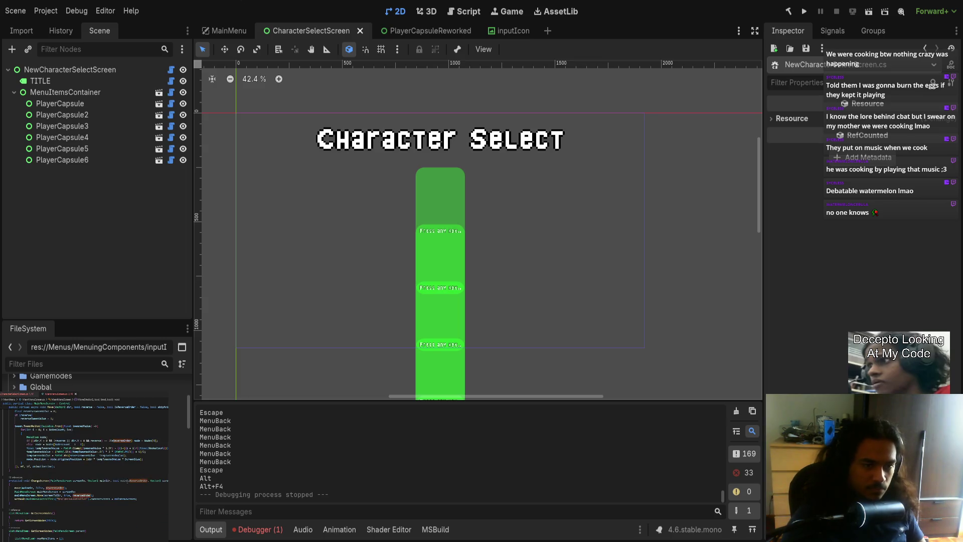
# - Pass mainIsReverseOrder and screenToIsReverseOrder as the two Move calls' reverse arguments
pyautogui.click(57, 488)
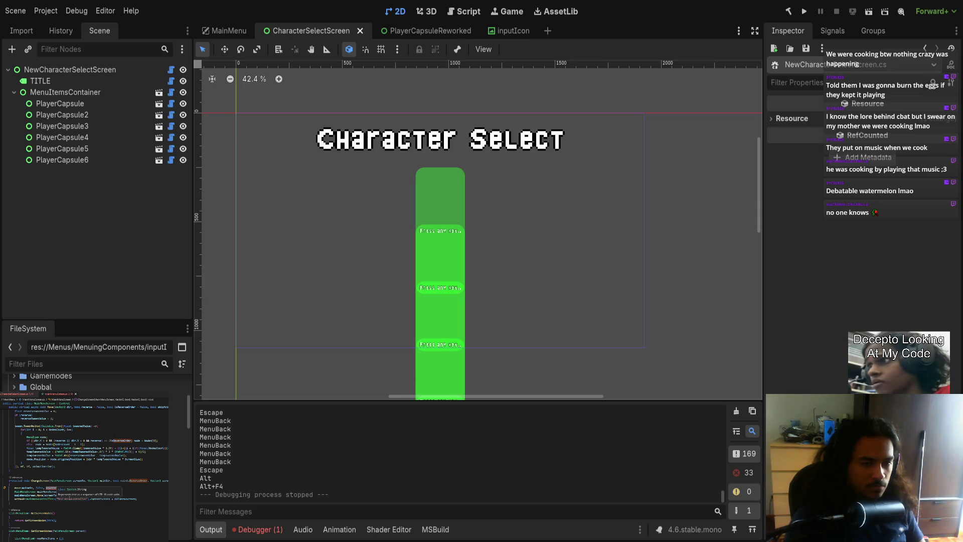
pyautogui.write('main')
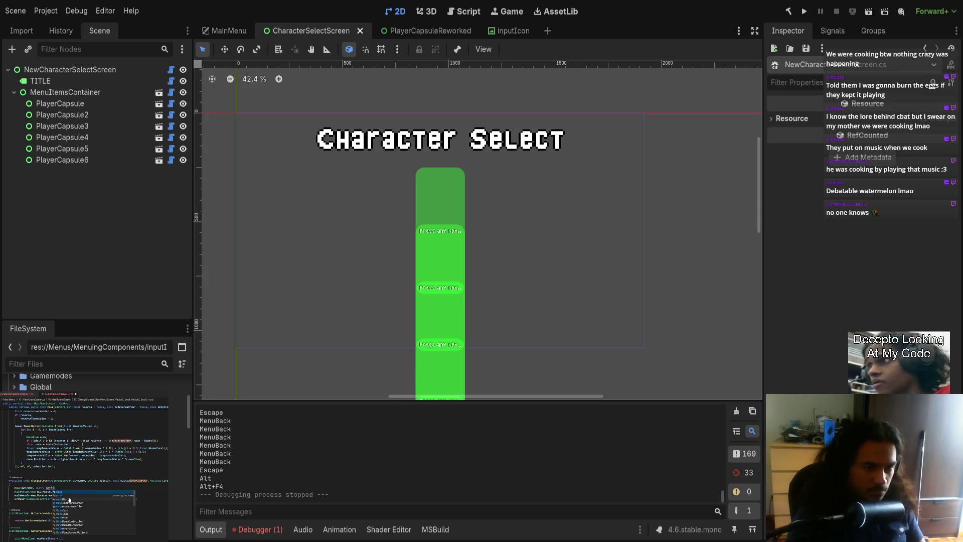
pyautogui.press('Return')
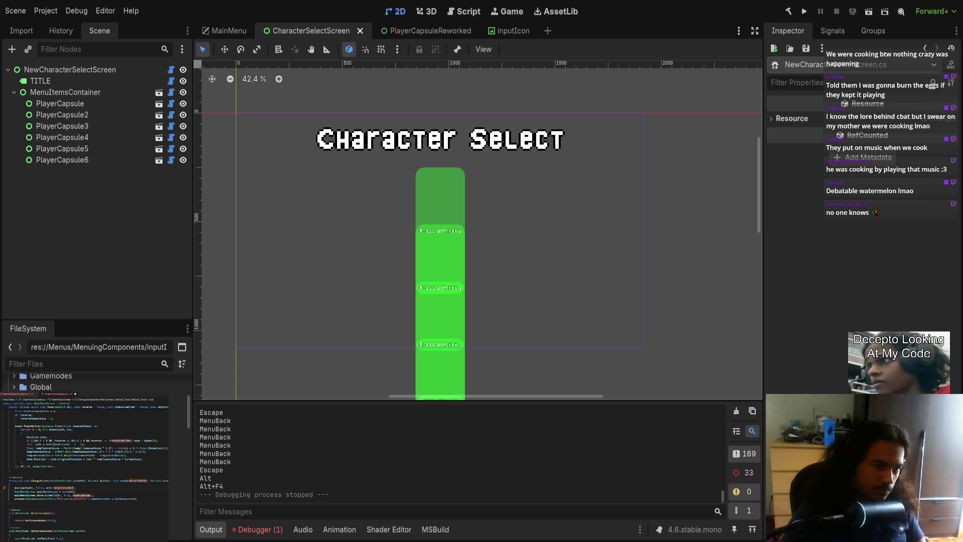
pyautogui.write('scre')
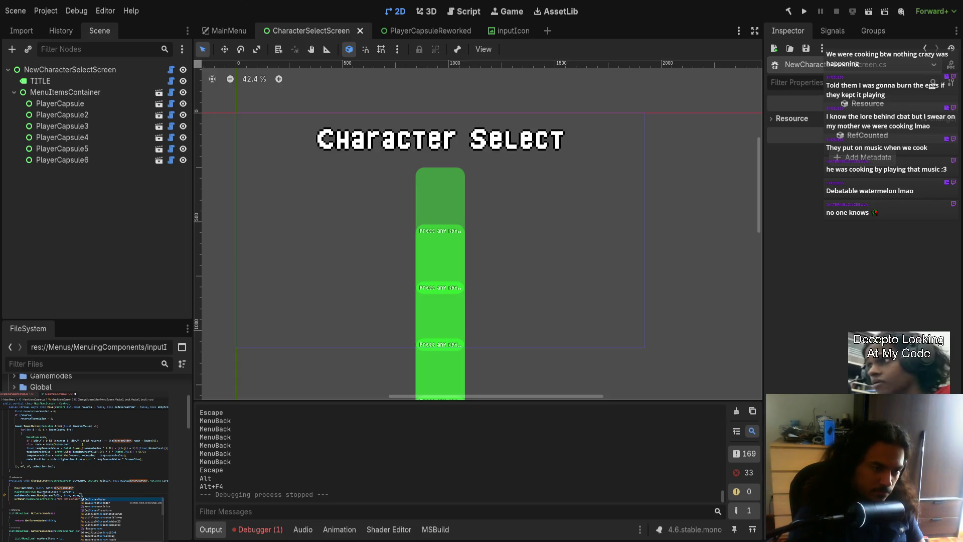
pyautogui.write('enT')
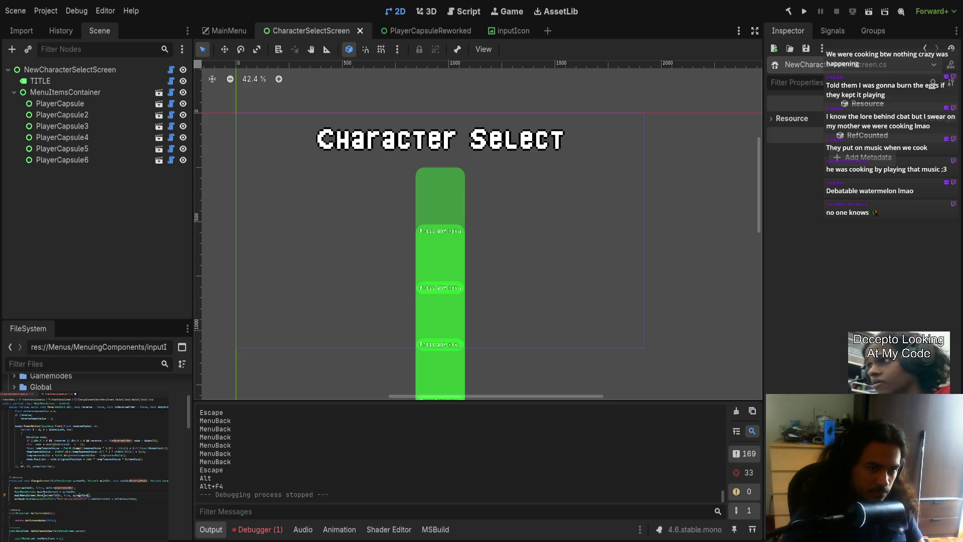
pyautogui.press('Return')
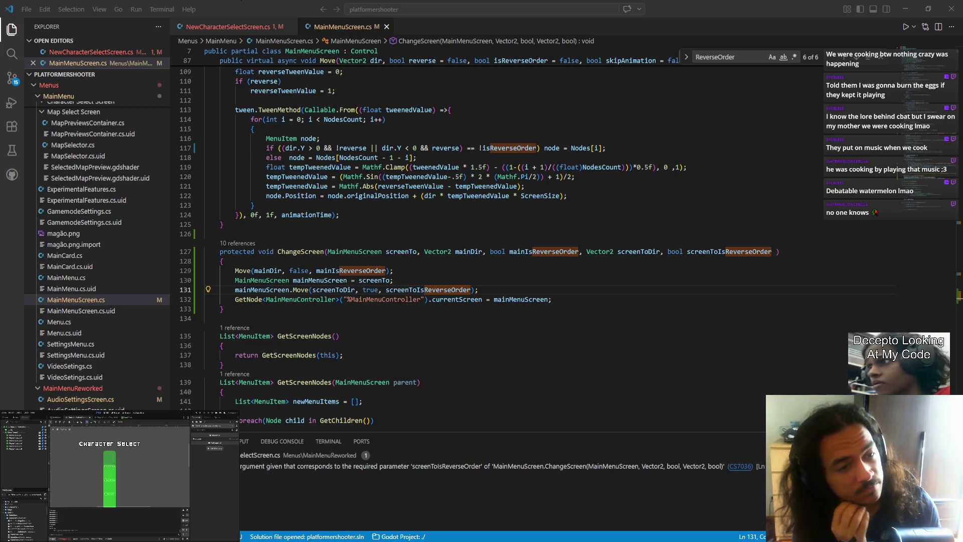
# - Bring up NewCharacterSelectScreen.cs and inspect its Back method's ChangeScreen arguments ending in true
pyautogui.hotkey('alt', 'Tab')
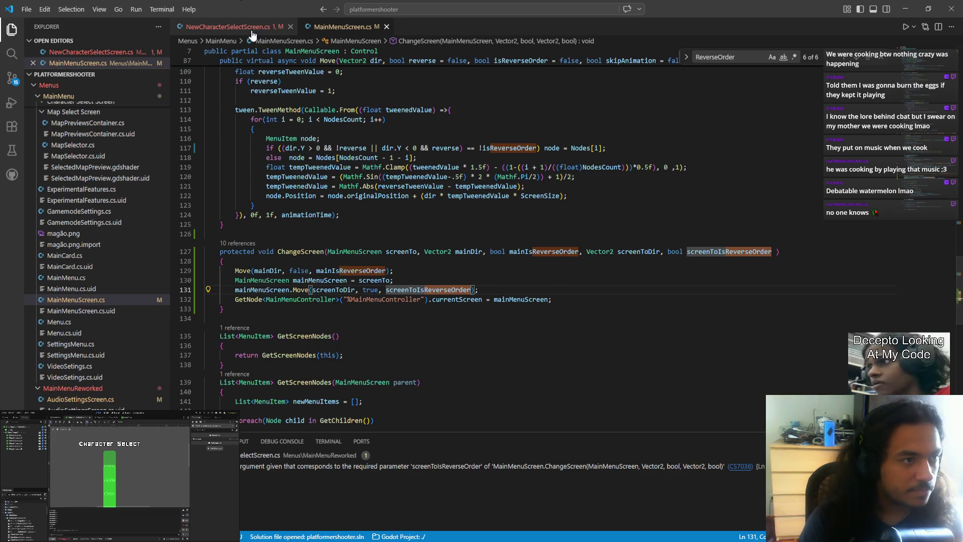
pyautogui.hotkey('alt', 'Left')
pyautogui.click(382, 289)
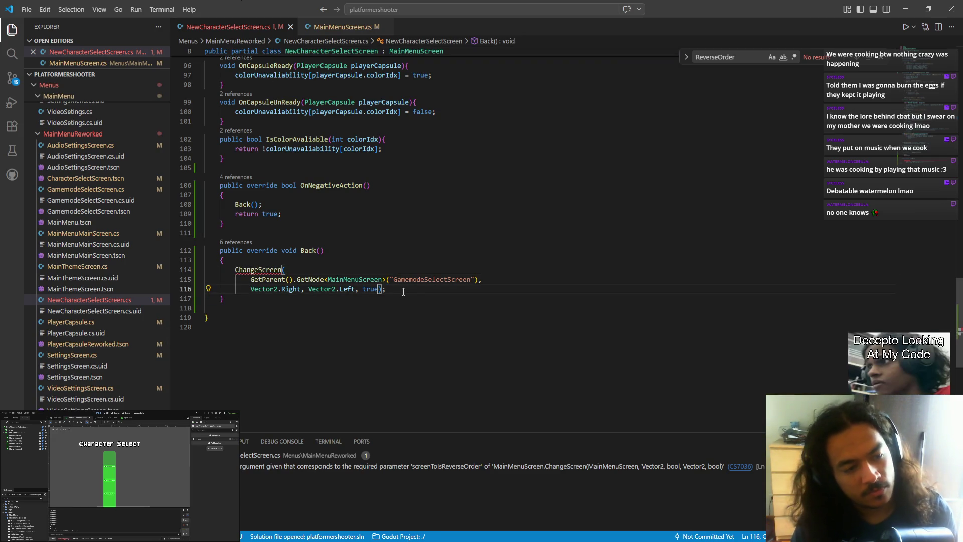
pyautogui.hotkey('ctrl', 'shift', 'Left')
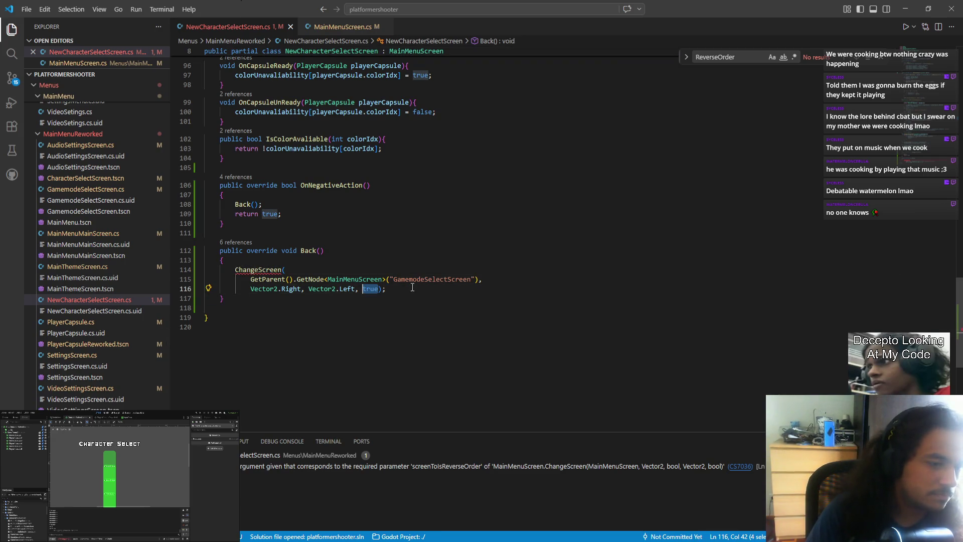
pyautogui.hotkey('ctrl', 'Left')
pyautogui.hotkey('ctrl', 'Left')
pyautogui.hotkey('ctrl', 'Left')
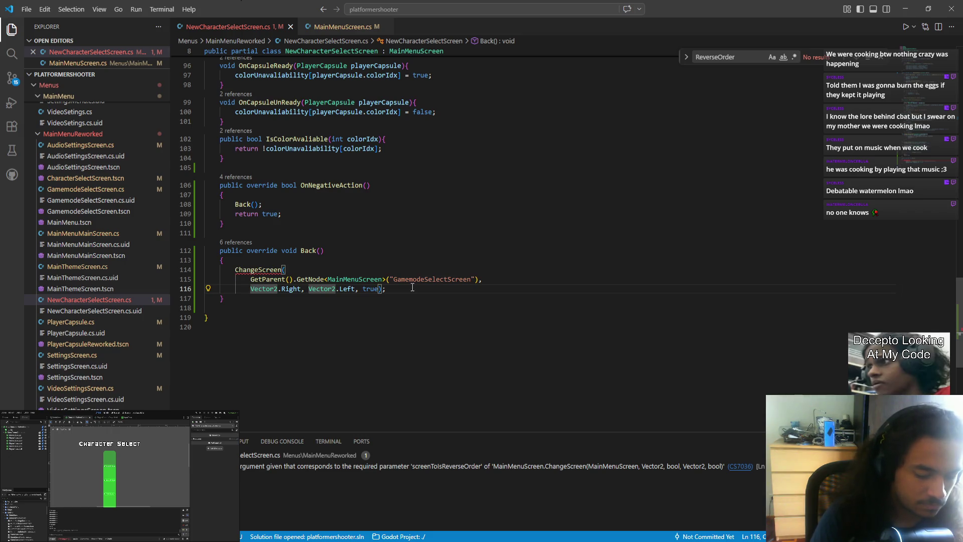
# - In the ChangeScreen definition, move the mainIsReverseOrder parameter to right after screenToDir
pyautogui.keyDown('ctrl'); pyautogui.click(258, 270); pyautogui.keyUp('ctrl')
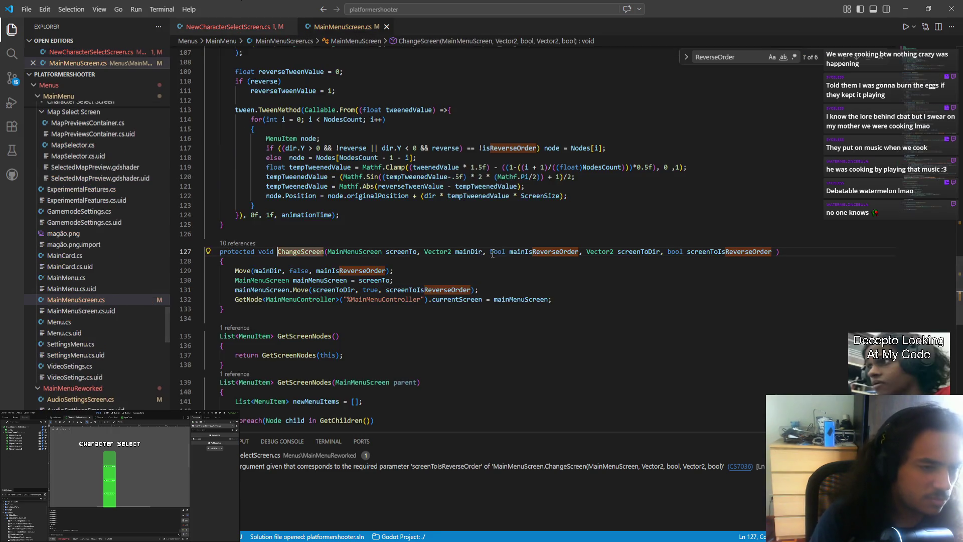
pyautogui.moveTo(483, 252); pyautogui.dragTo(582, 252)
pyautogui.hotkey('ctrl', 'c')
pyautogui.press('BackSpace')
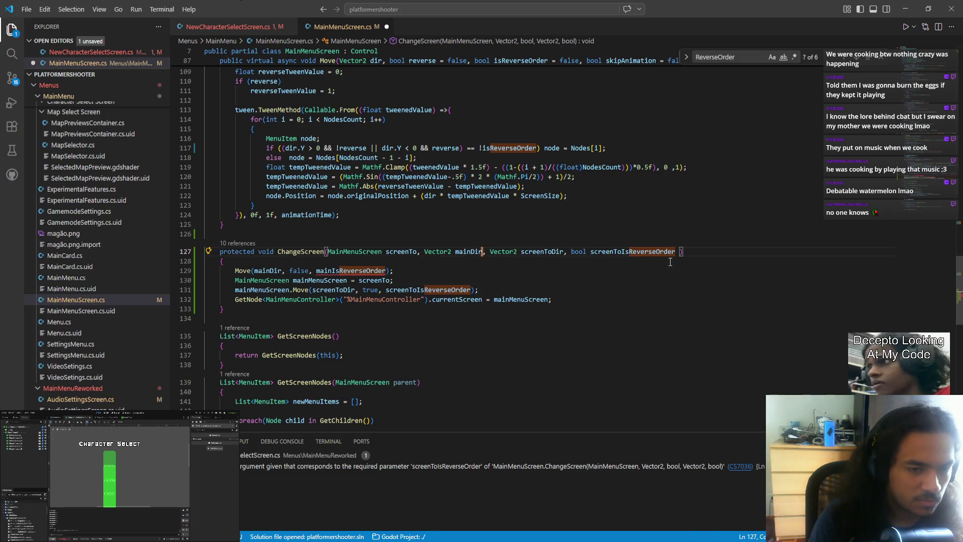
pyautogui.click(570, 252)
pyautogui.hotkey('ctrl', 'v')
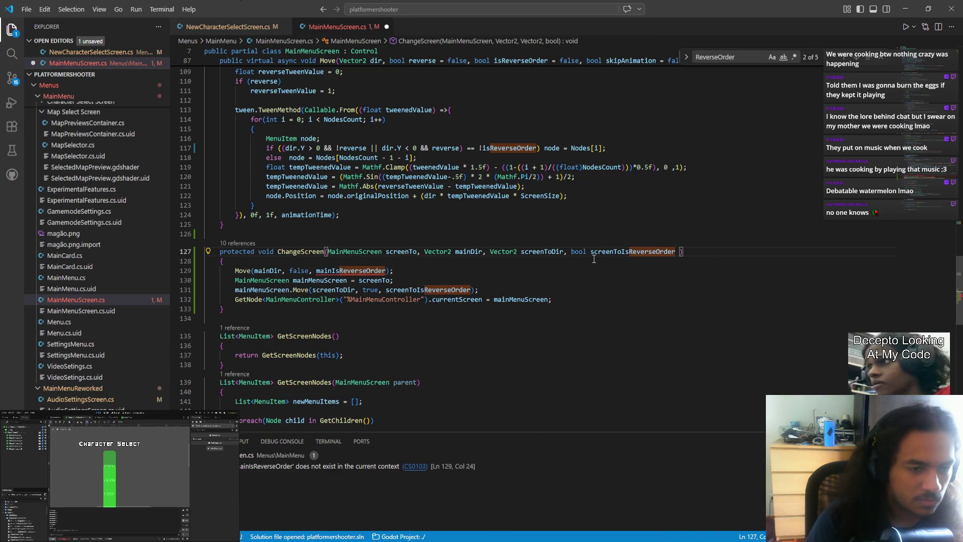
pyautogui.hotkey('ctrl', 'z')
pyautogui.hotkey('ctrl', 'z')
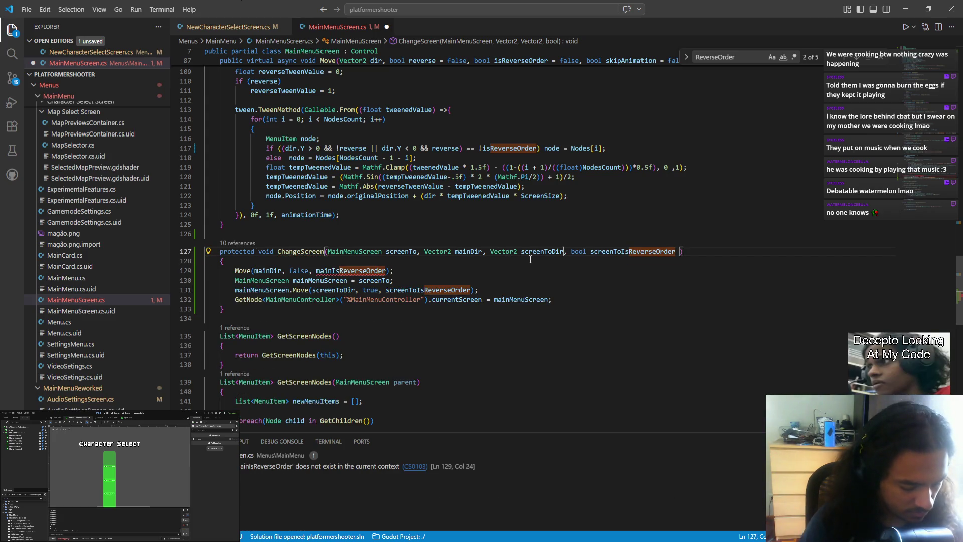
pyautogui.hotkey('ctrl', 'v')
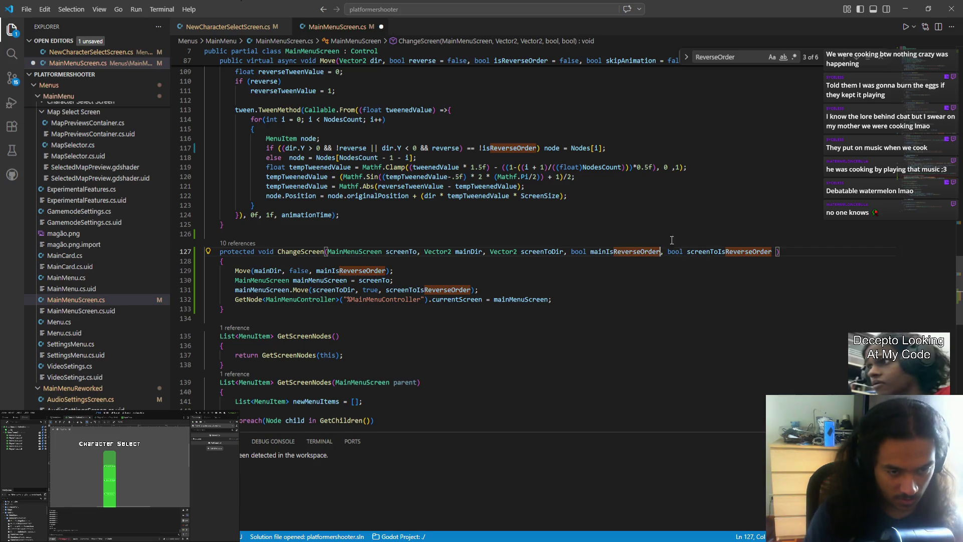
# - Give both reverse-order bool parameters a default of false and save MainMenuScreen.cs
pyautogui.doubleClick(579, 251)
pyautogui.hotkey('ctrl', 'd')
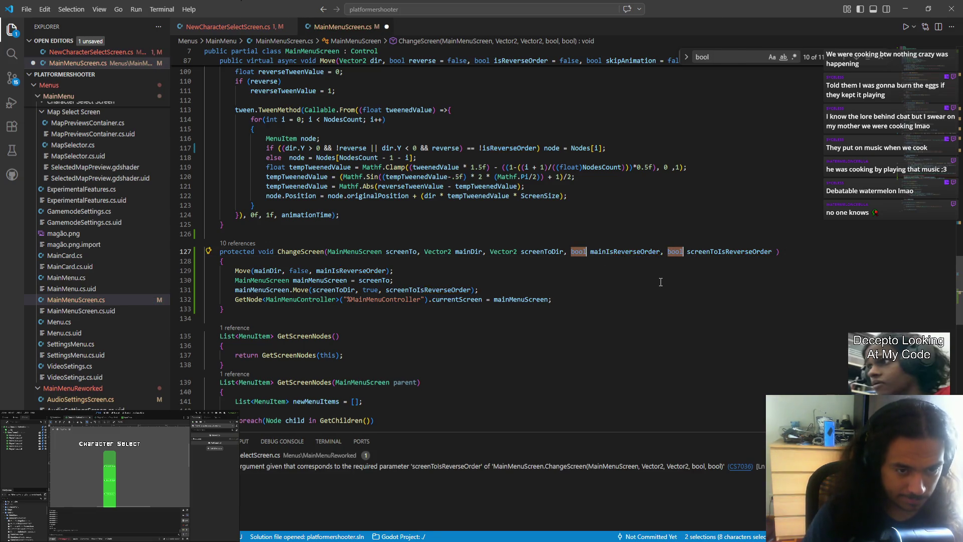
pyautogui.press('Right')
pyautogui.press('Right')
pyautogui.hotkey('ctrl', 'Right')
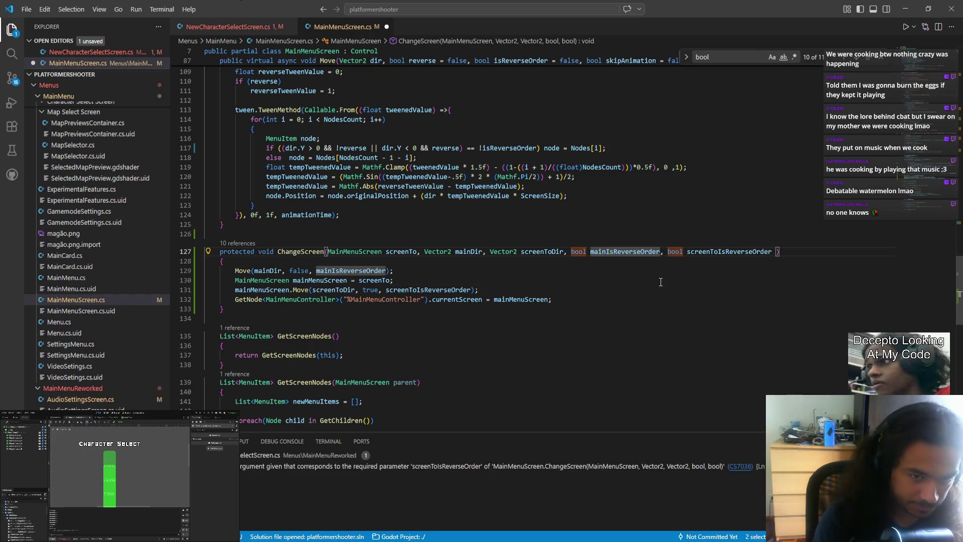
pyautogui.write('= flase')
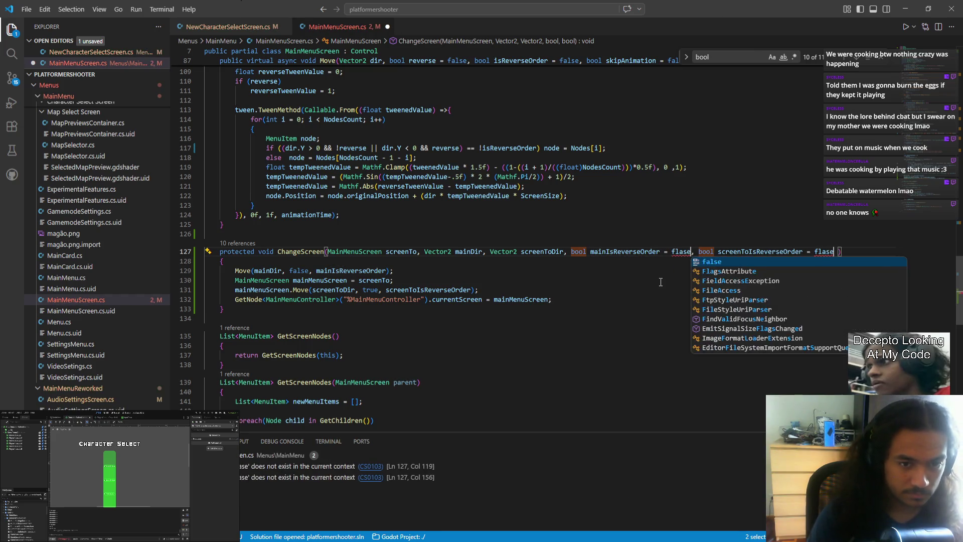
pyautogui.hotkey('ctrl', 'BackSpace')
pyautogui.write('false')
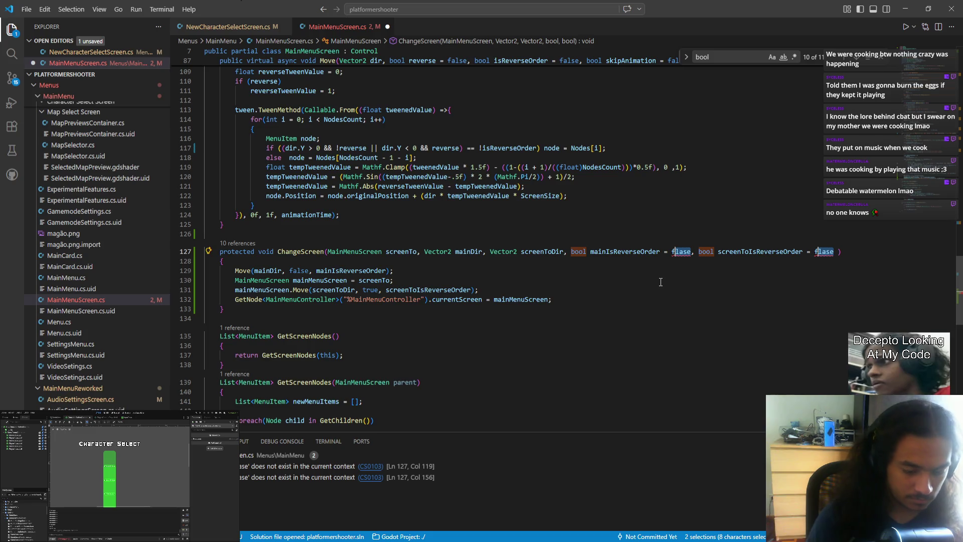
pyautogui.press('Escape')
pyautogui.press('Escape')
pyautogui.press('Delete')
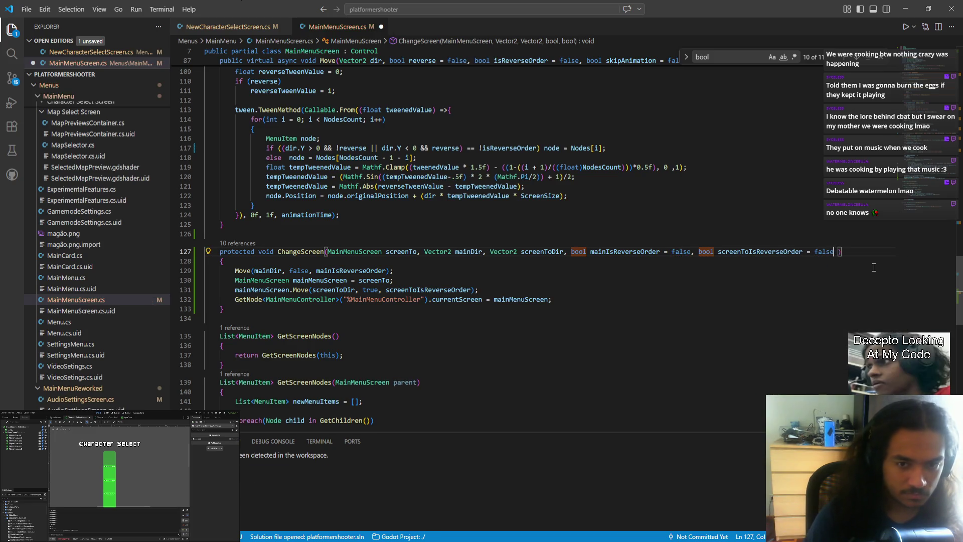
pyautogui.hotkey('ctrl', 's')
# - Check mainIsReverseOrder's usages, then return to the Back method's ChangeScreen call
pyautogui.press('Down')
pyautogui.press('Down')
pyautogui.press('Down')
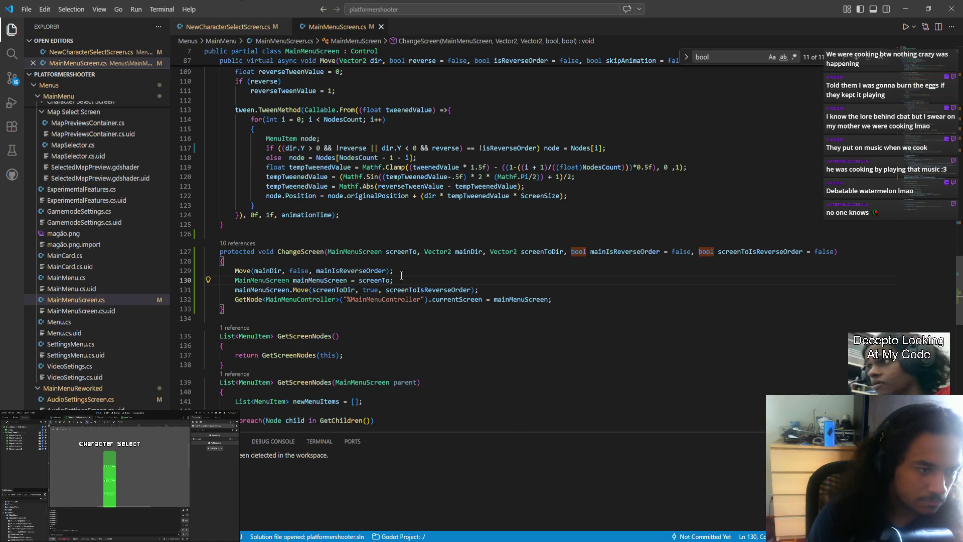
pyautogui.doubleClick(652, 251)
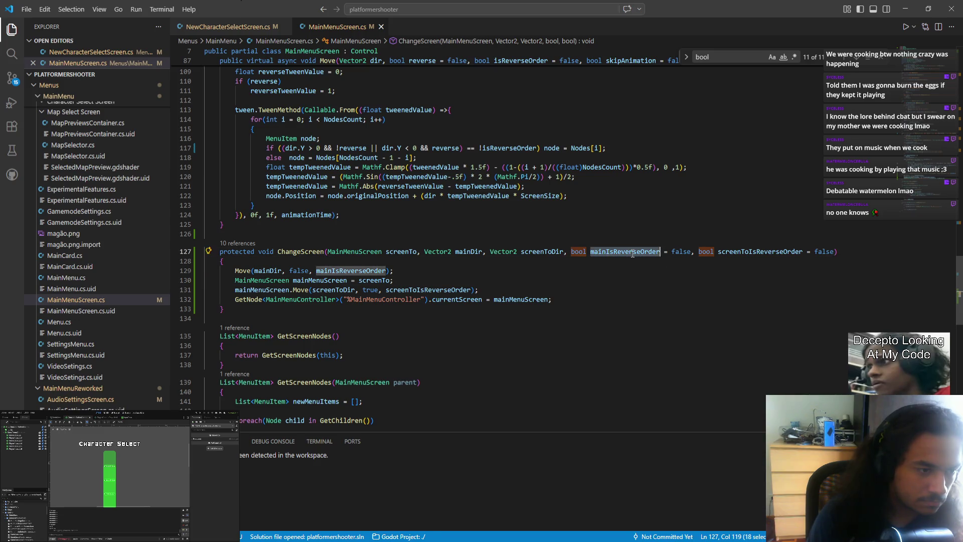
pyautogui.click(451, 290)
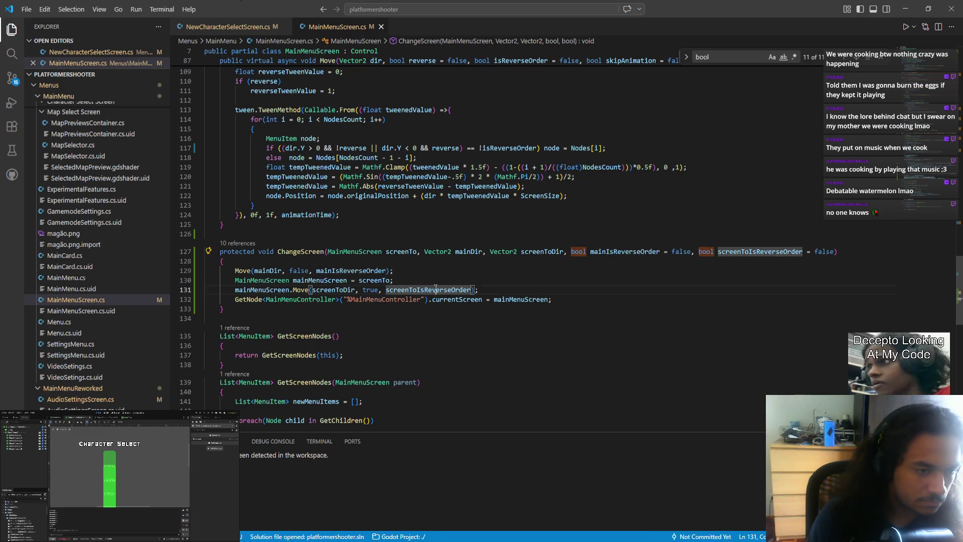
pyautogui.hotkey('alt', 'Left')
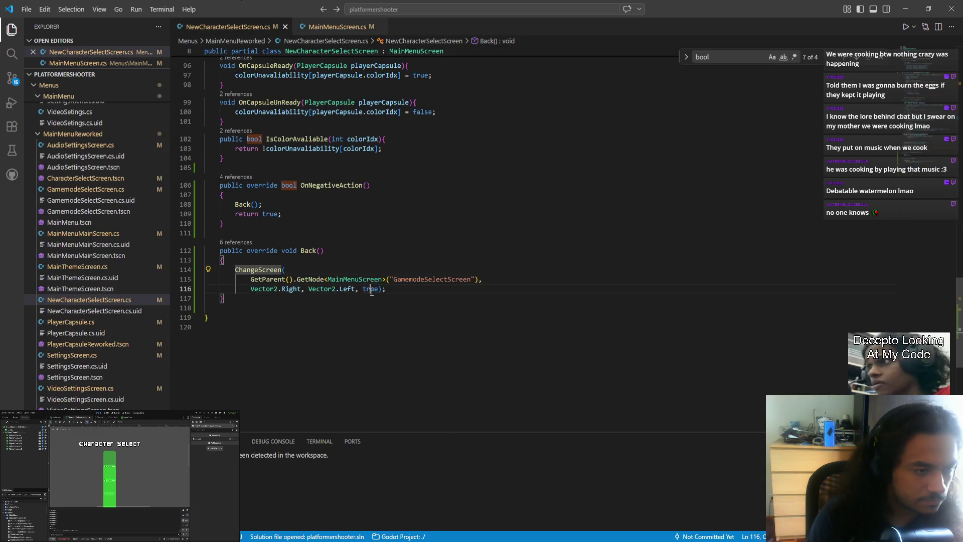
pyautogui.doubleClick(371, 289)
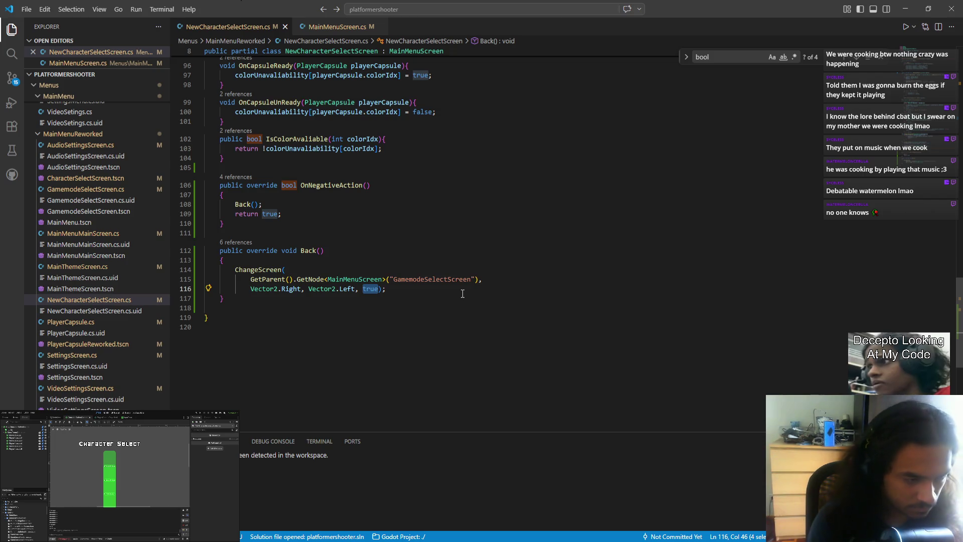
pyautogui.write('fals')
pyautogui.write('e, true')
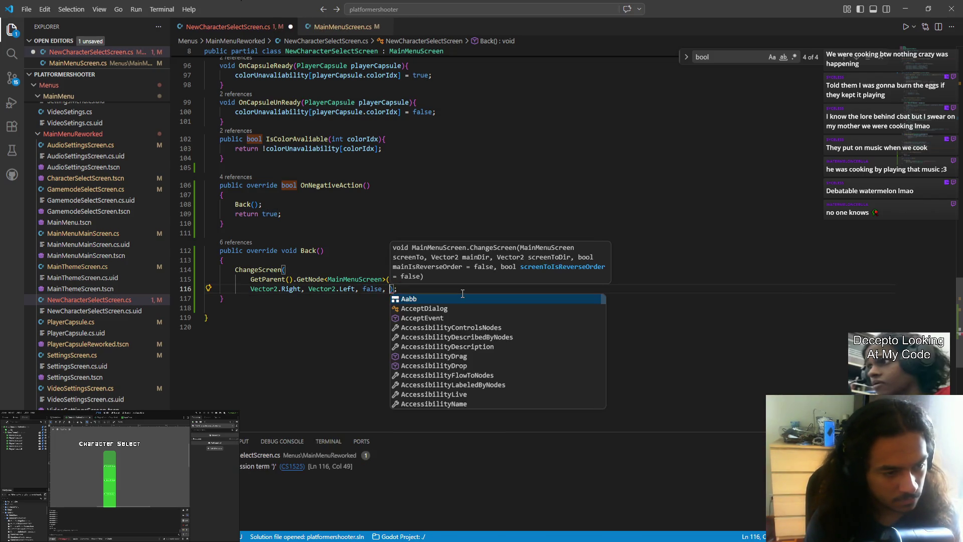
pyautogui.hotkey('ctrl', 's')
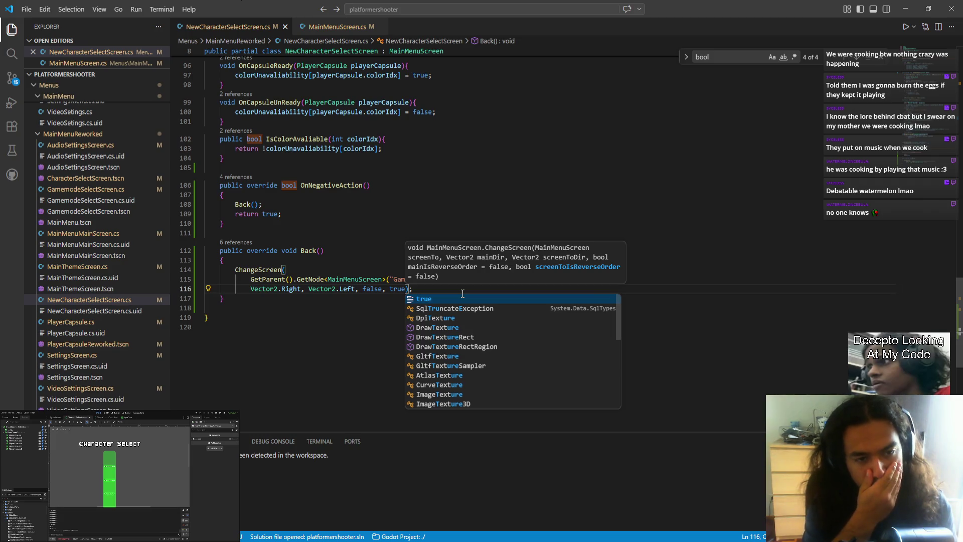
pyautogui.press('BackSpace')
pyautogui.press('BackSpace')
pyautogui.press('BackSpace')
pyautogui.write('fla')
pyautogui.press('BackSpace')
pyautogui.press('BackSpace')
pyautogui.press('BackSpace')
pyautogui.write('true')
pyautogui.hotkey('ctrl', 's')
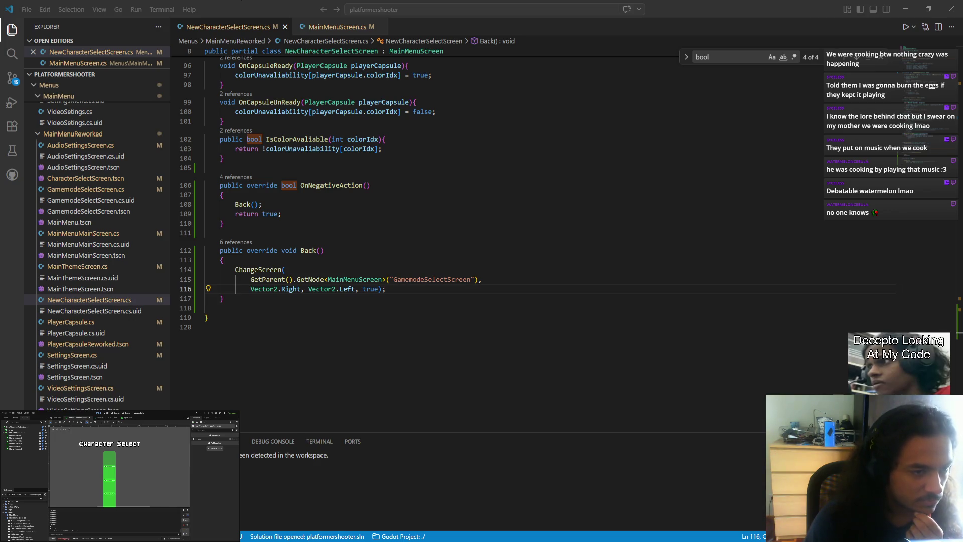
pyautogui.click(345, 538)
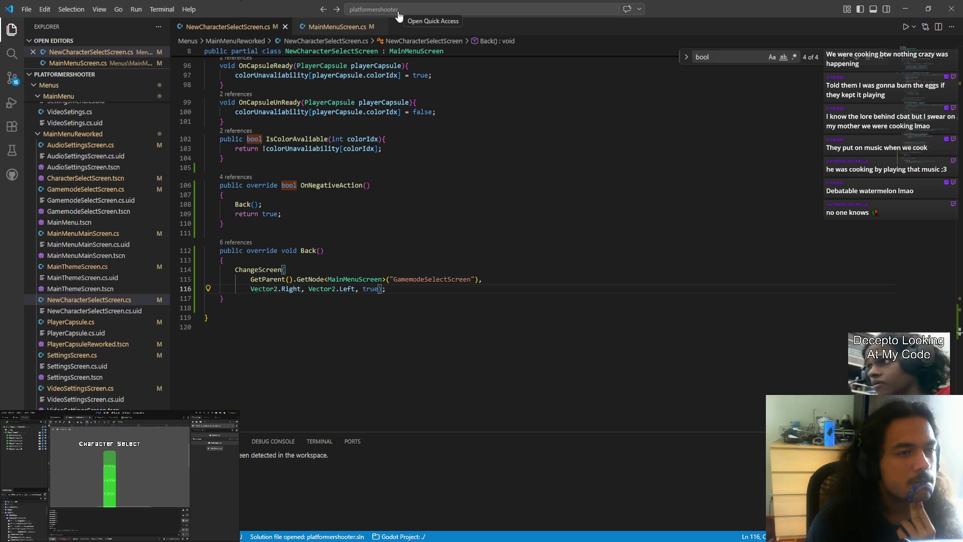
# - Open MainMenuController.cs by searching file names for 'controler'
pyautogui.click(420, 8)
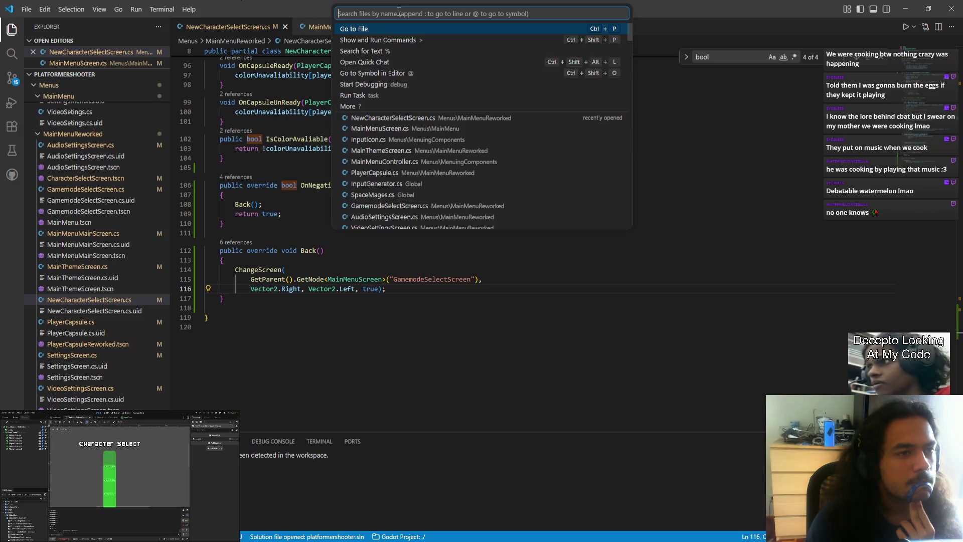
pyautogui.write('controler')
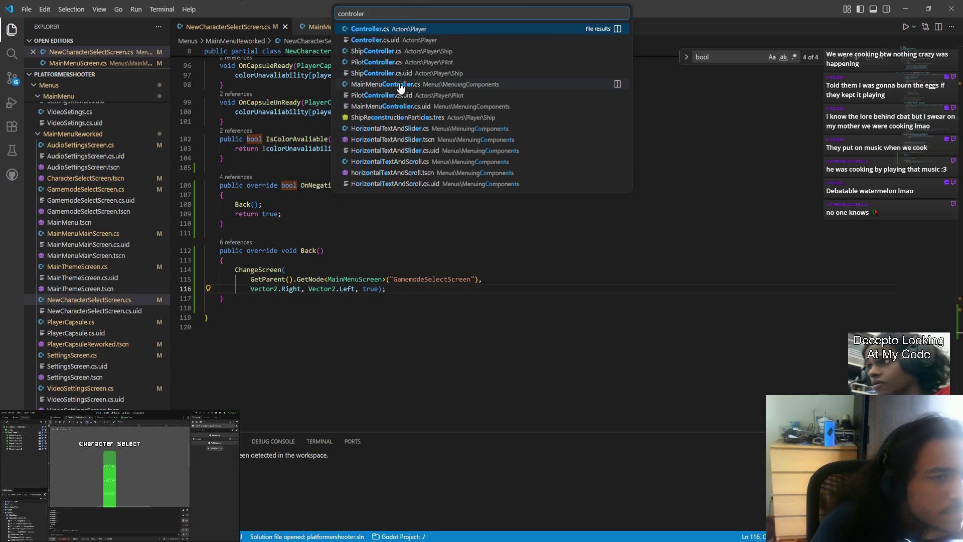
pyautogui.click(399, 84)
pyautogui.scroll(-5, 401, 92)
pyautogui.scroll(6, 451, 200)
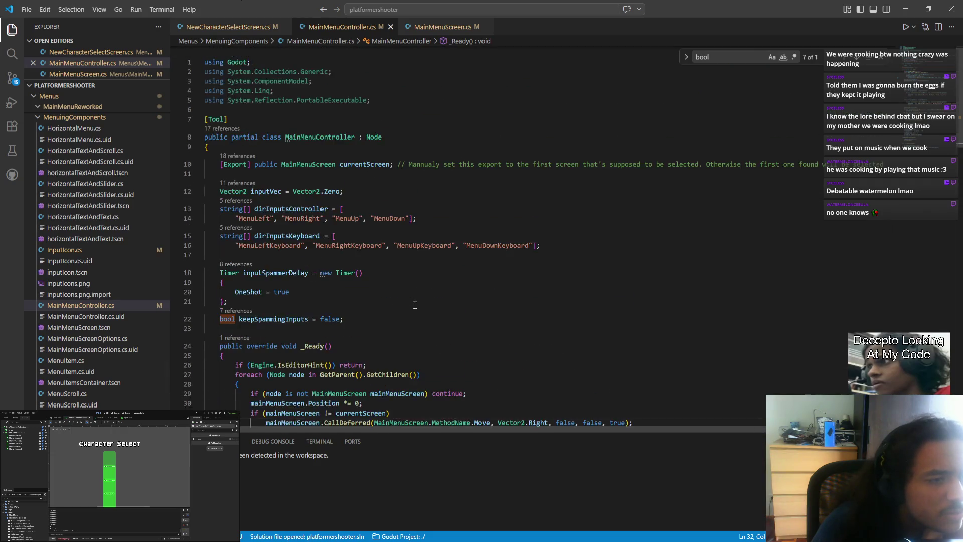
pyautogui.scroll(-4, 515, 306)
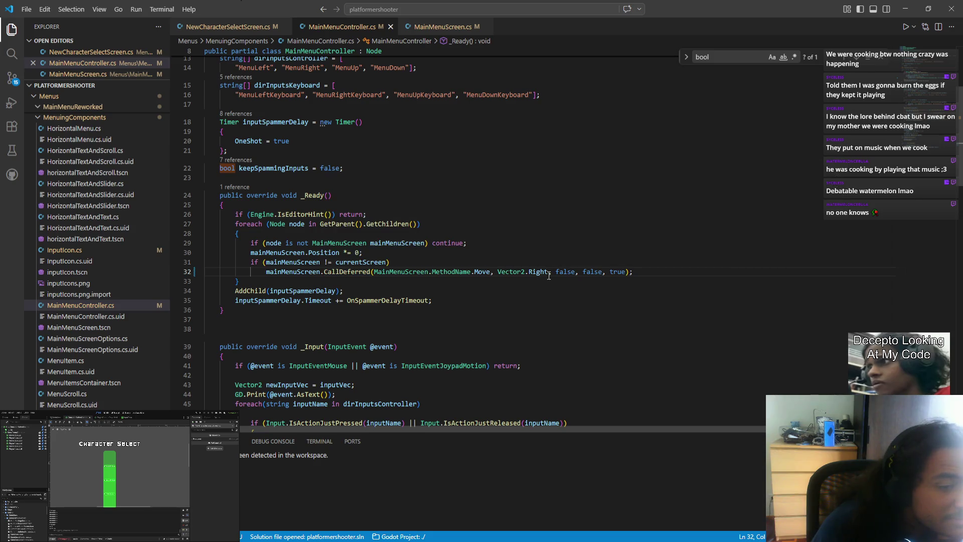
# - Delete and restore the false, false, true arguments of line 32's Move call, then save
pyautogui.moveTo(556, 272); pyautogui.dragTo(626, 271)
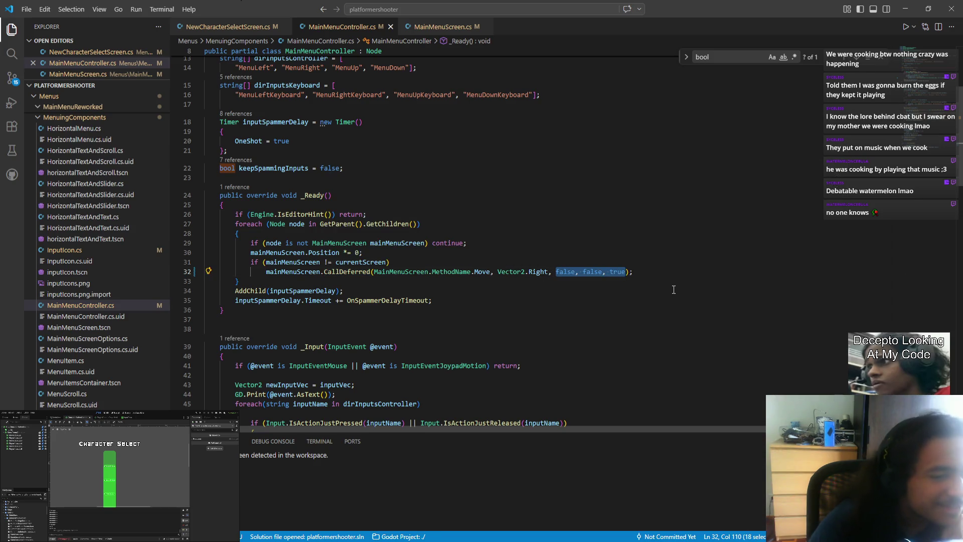
pyautogui.press('BackSpace')
pyautogui.press('BackSpace')
pyautogui.press('BackSpace')
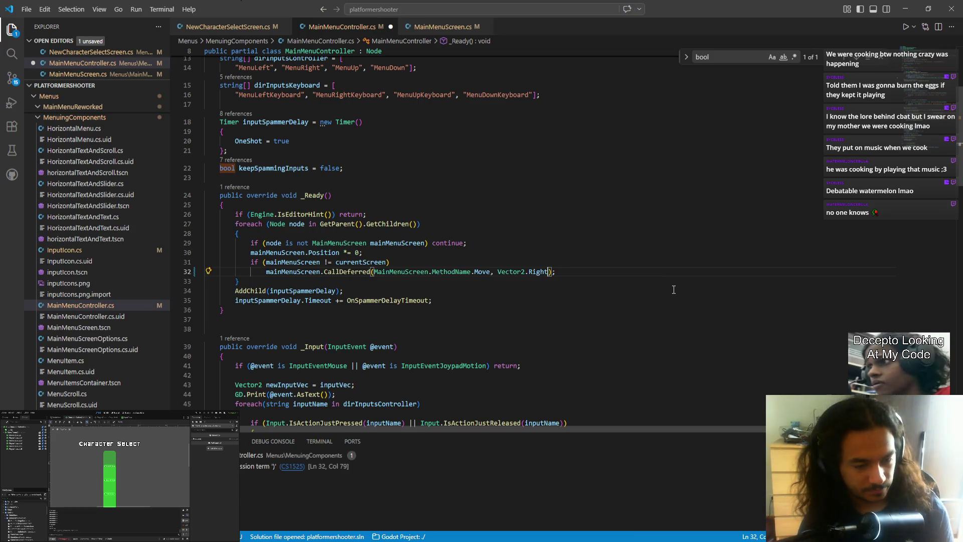
pyautogui.write(',')
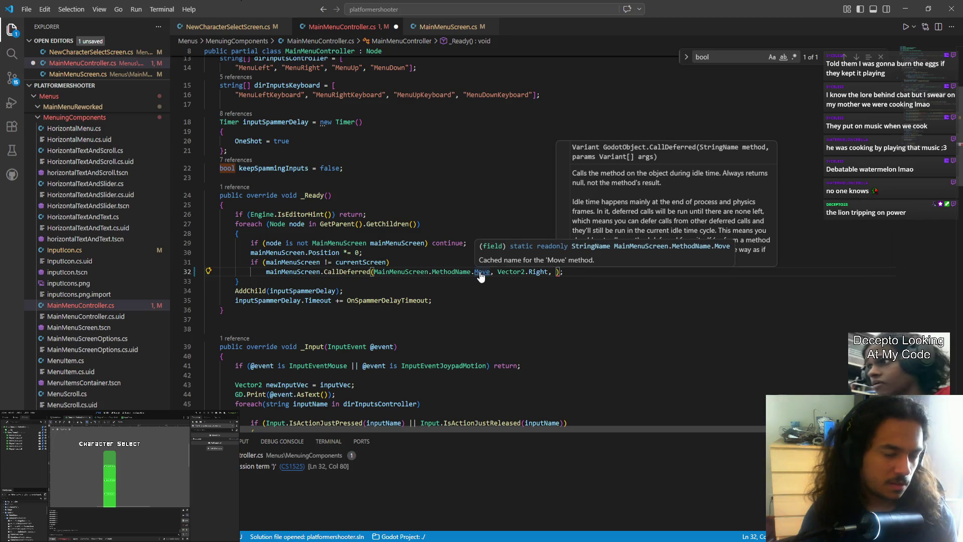
pyautogui.press('BackSpace')
pyautogui.press('BackSpace')
pyautogui.write(', false, false, true')
pyautogui.click(516, 313)
pyautogui.hotkey('ctrl', 's')
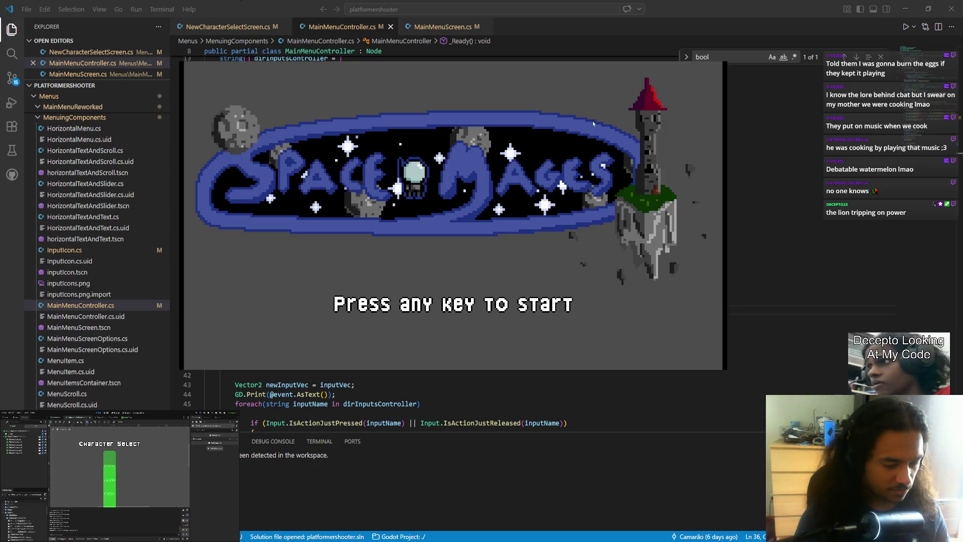
# - From the title screen choose Play, then switch repeatedly between Character Select and Gamemode Select
pyautogui.press('Return')
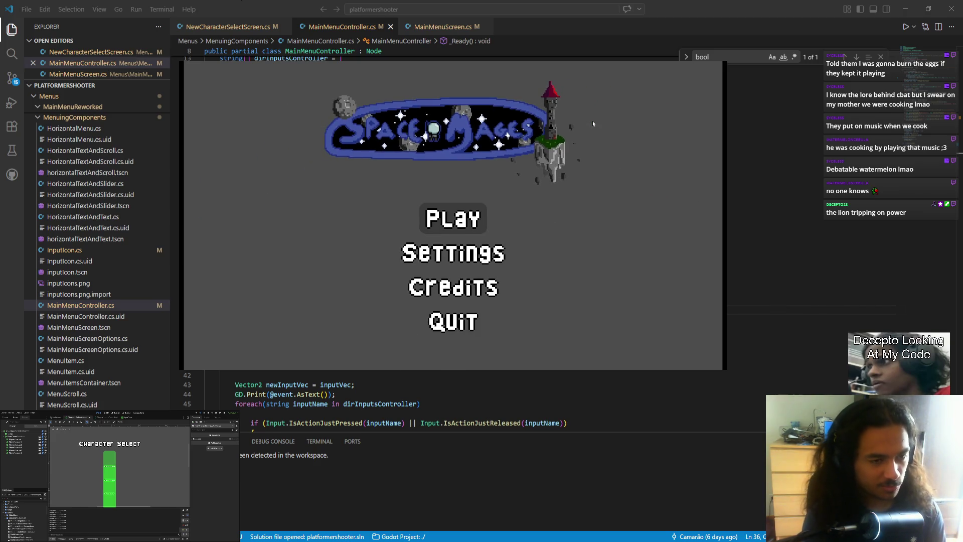
pyautogui.press('Return')
pyautogui.press('Return')
pyautogui.press('Return')
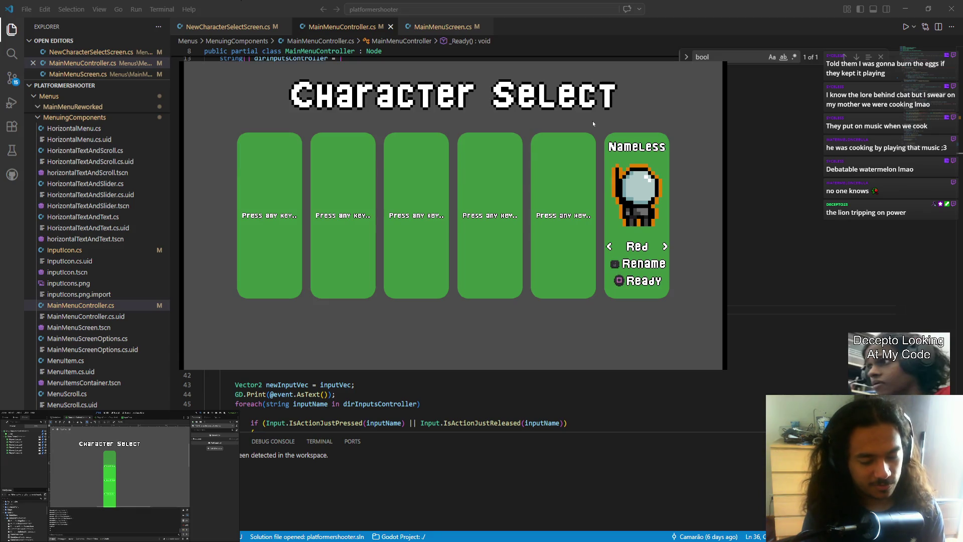
pyautogui.press('Escape')
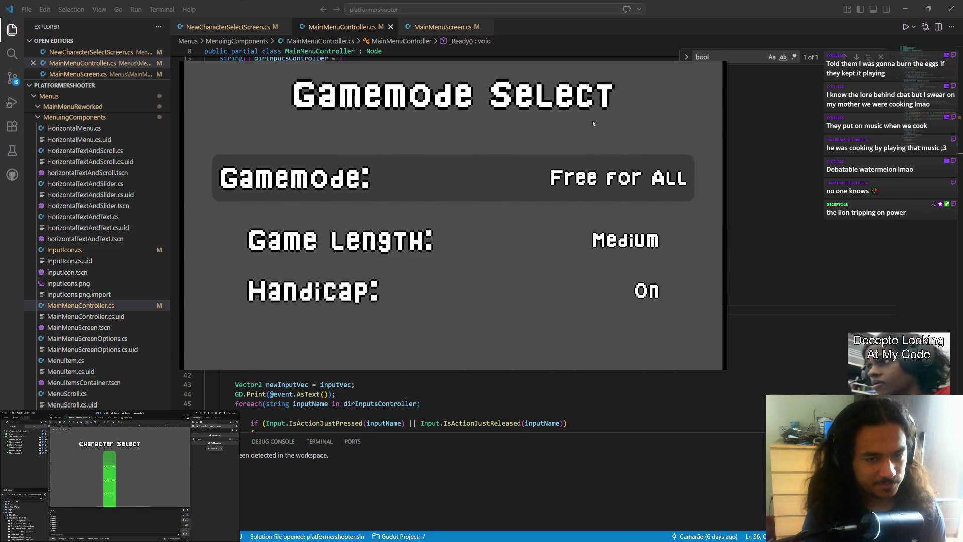
pyautogui.press('Return')
pyautogui.press('Escape')
pyautogui.press('Return')
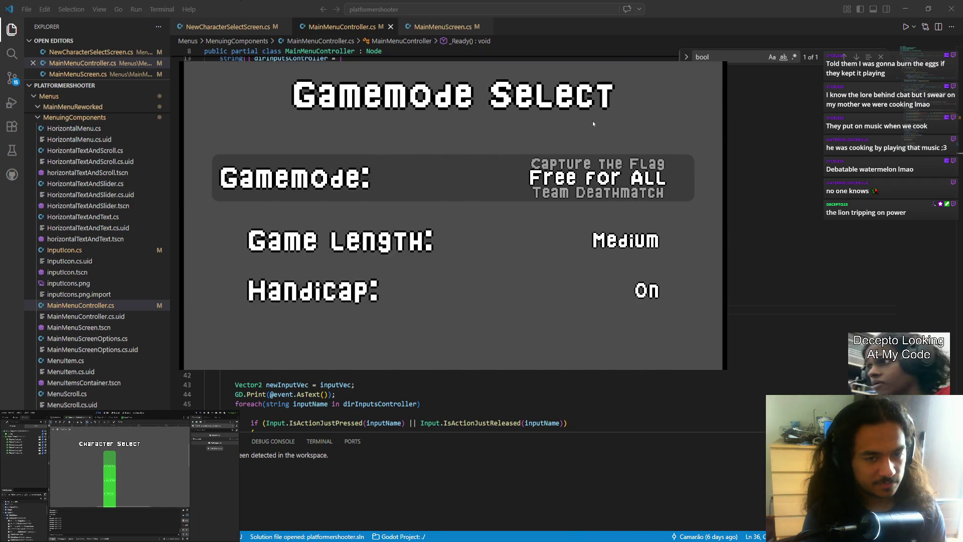
pyautogui.press('Escape')
pyautogui.press('Return')
pyautogui.press('Escape')
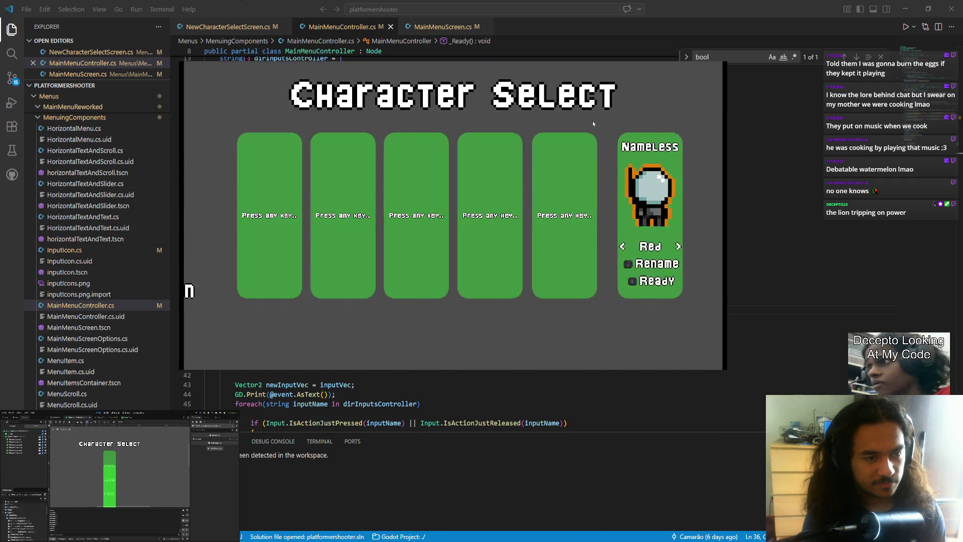
pyautogui.press('Return')
pyautogui.press('Return')
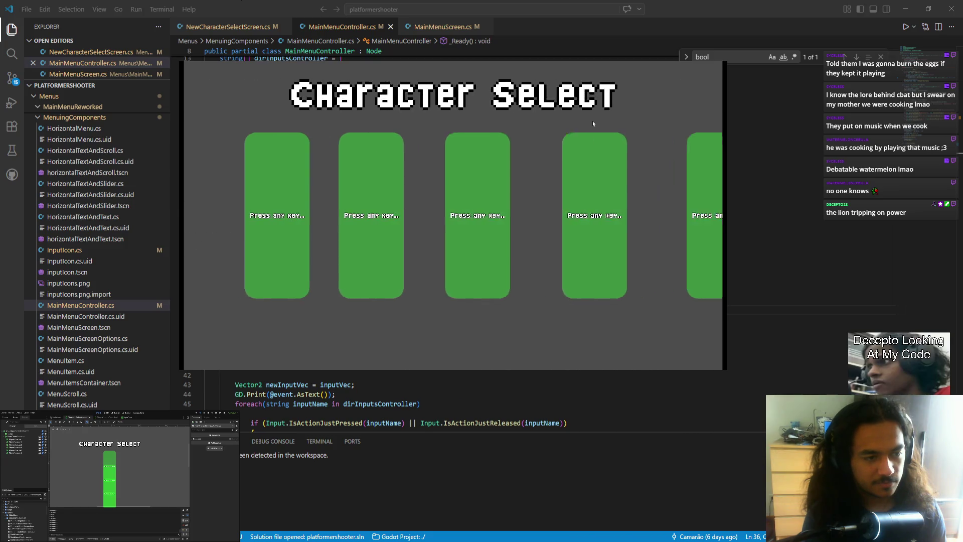
pyautogui.press('Escape')
pyautogui.press('Escape')
pyautogui.press('Escape')
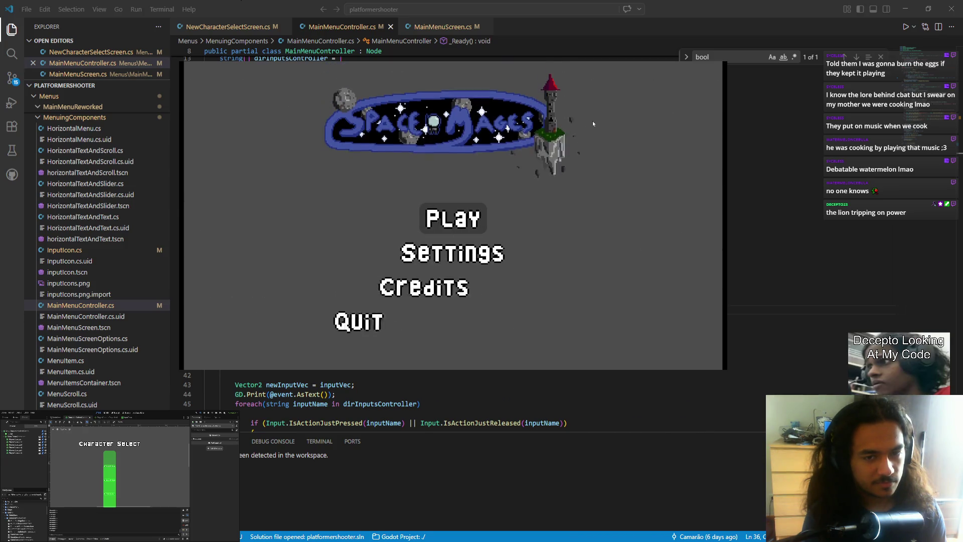
# - Step through the menu screens back to the main menu and choose Quit
pyautogui.press('Return')
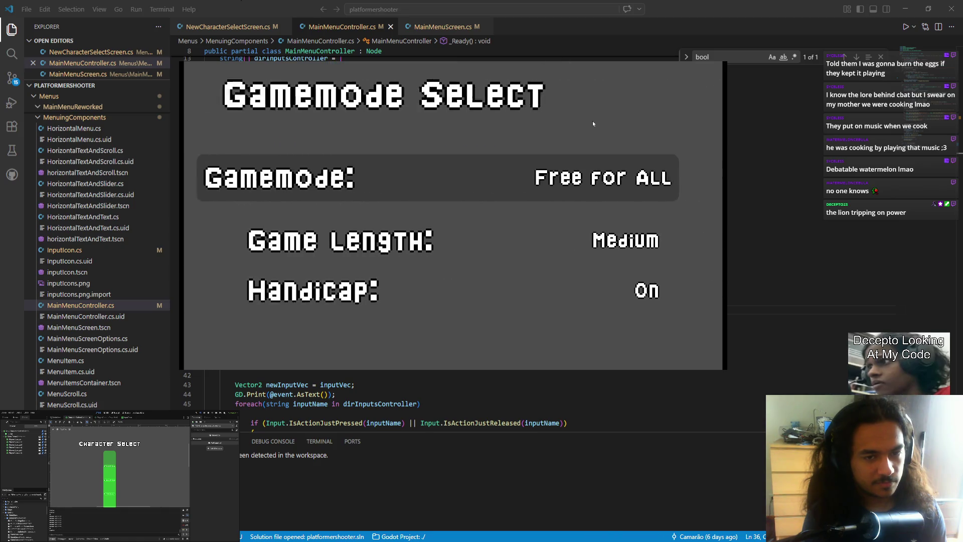
pyautogui.press('Return')
pyautogui.press('Escape')
pyautogui.press('Escape')
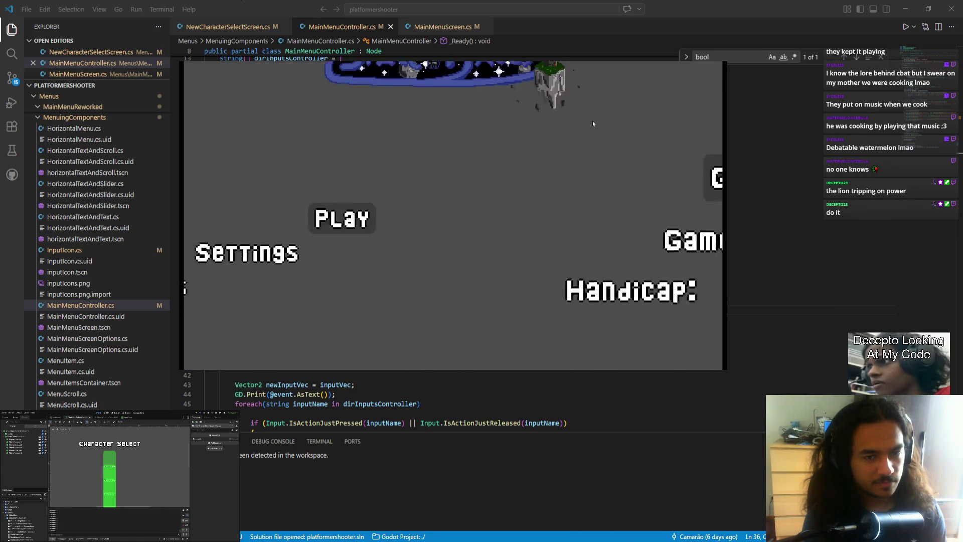
pyautogui.press('Up')
pyautogui.press('Return')
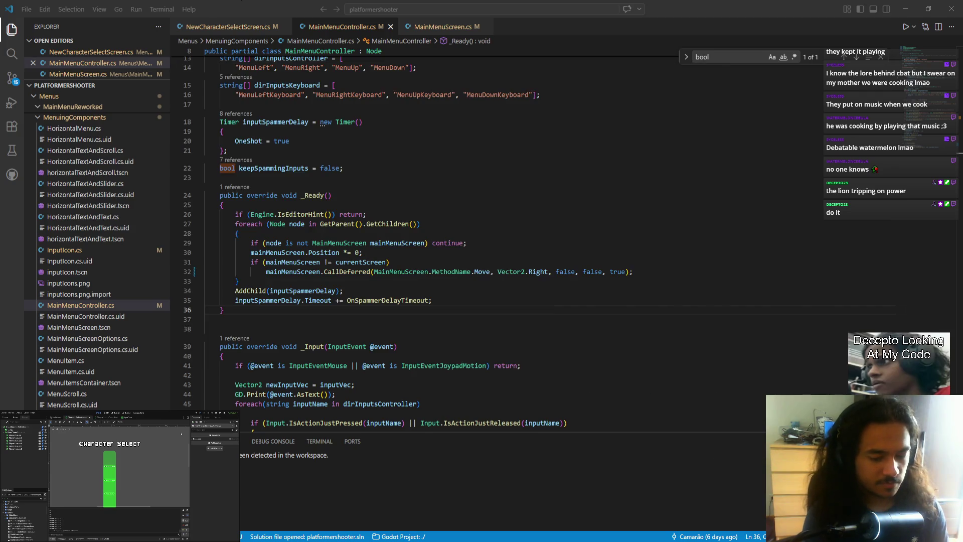